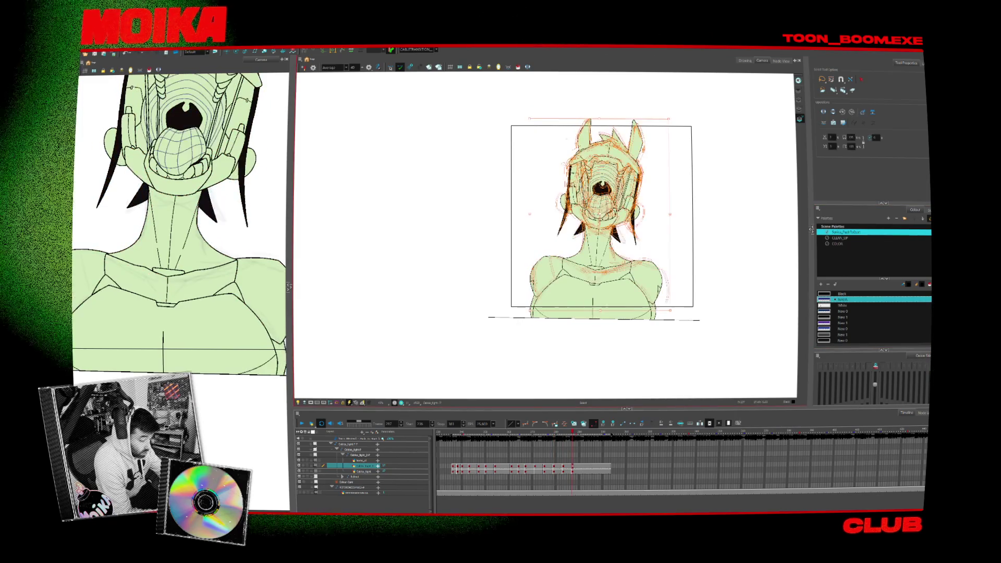
Scrub back through the drawing layer's frames and jump to frame 1, the side-on pose.
left_click(539, 473)
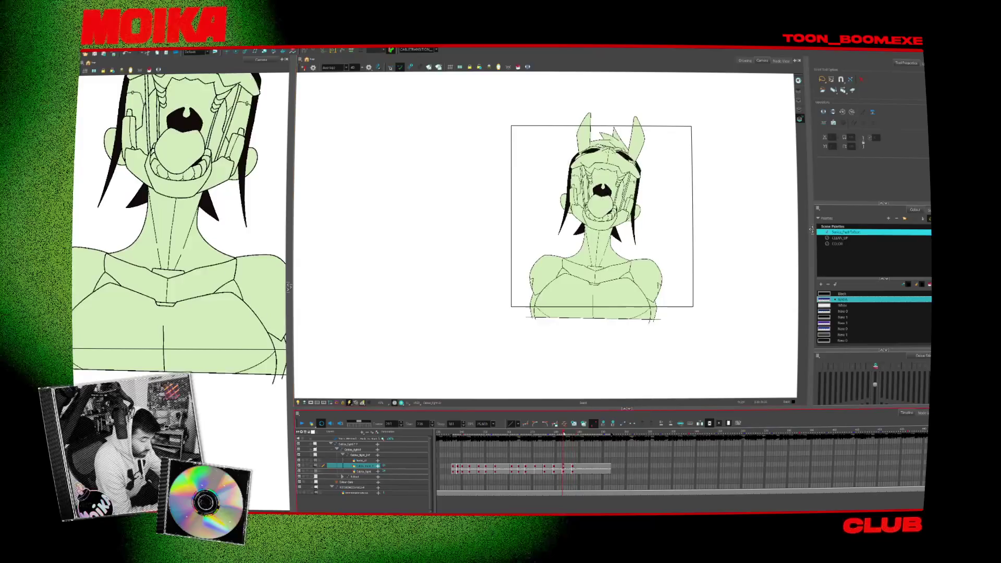
left_click(536, 473)
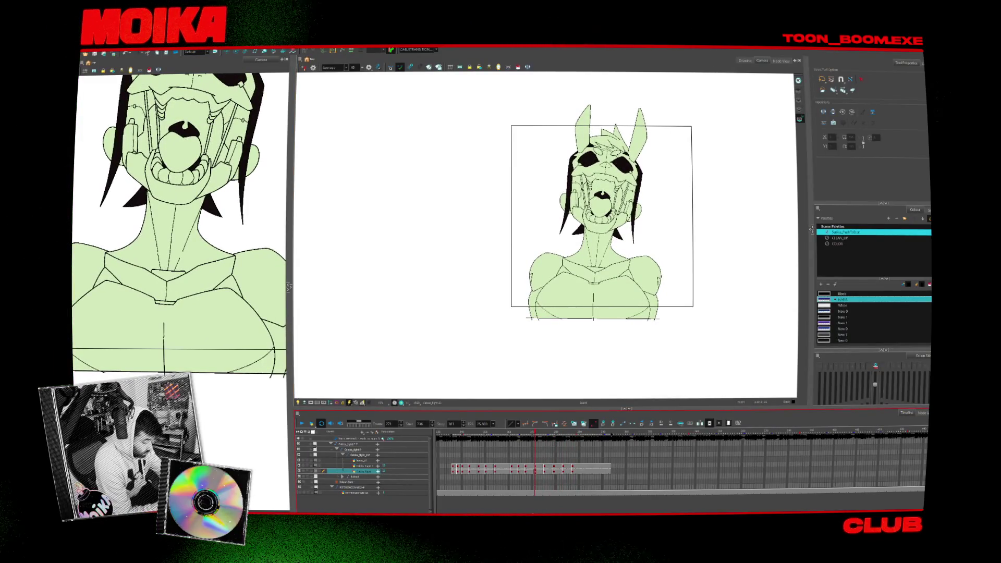
scroll(547, 466, "left", 5)
left_click_drag(568, 443, 564, 440)
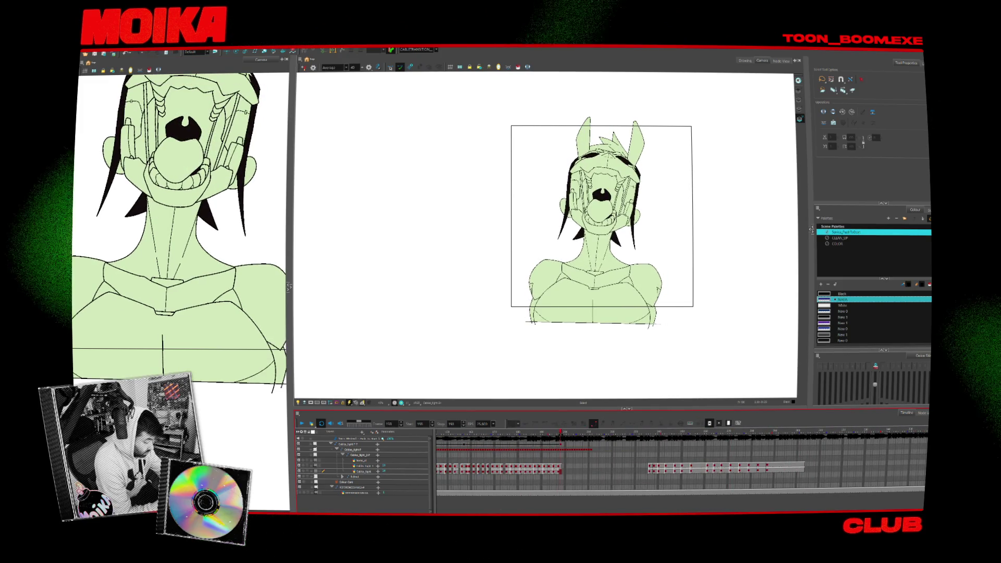
scroll(680, 461, "left", 5)
key("shift+comma")
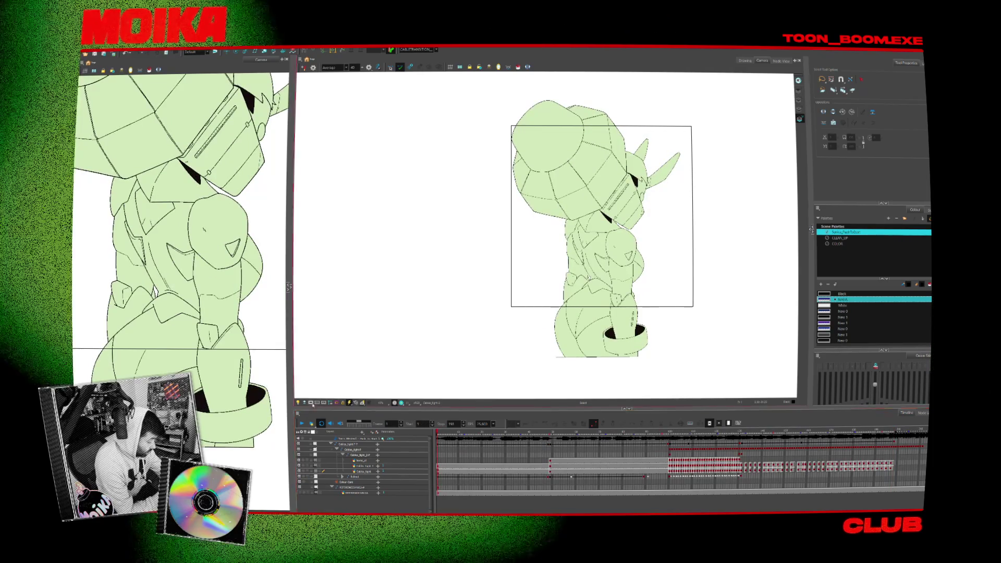
Zoom in on the character, expand its layer group and select the helmet strokes.
key("2")
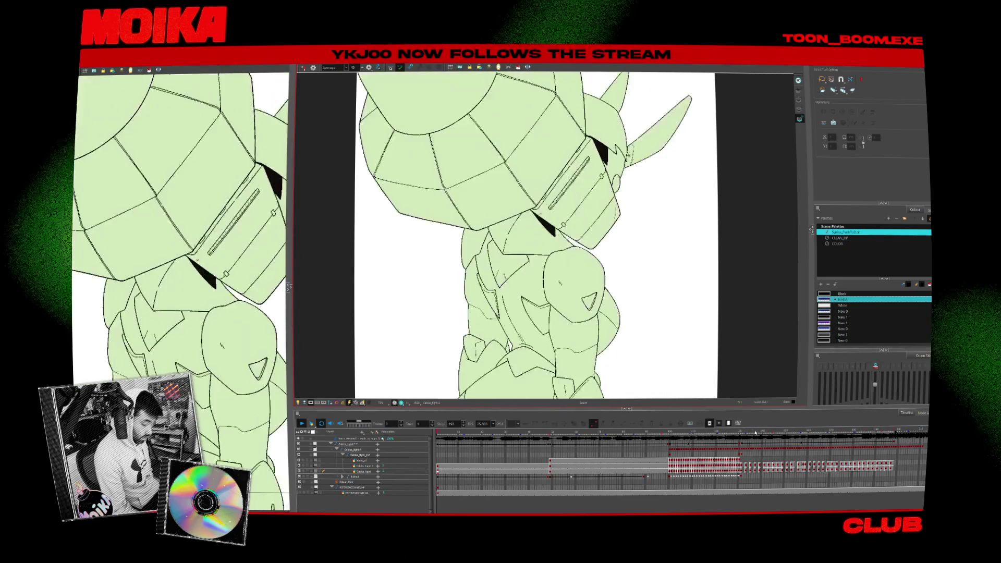
left_click(469, 466)
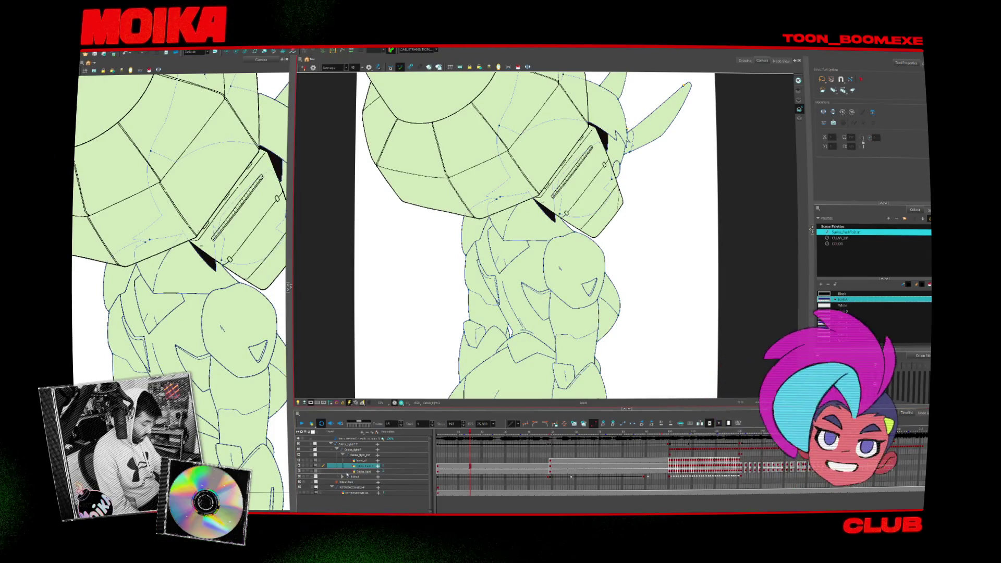
left_click(344, 456)
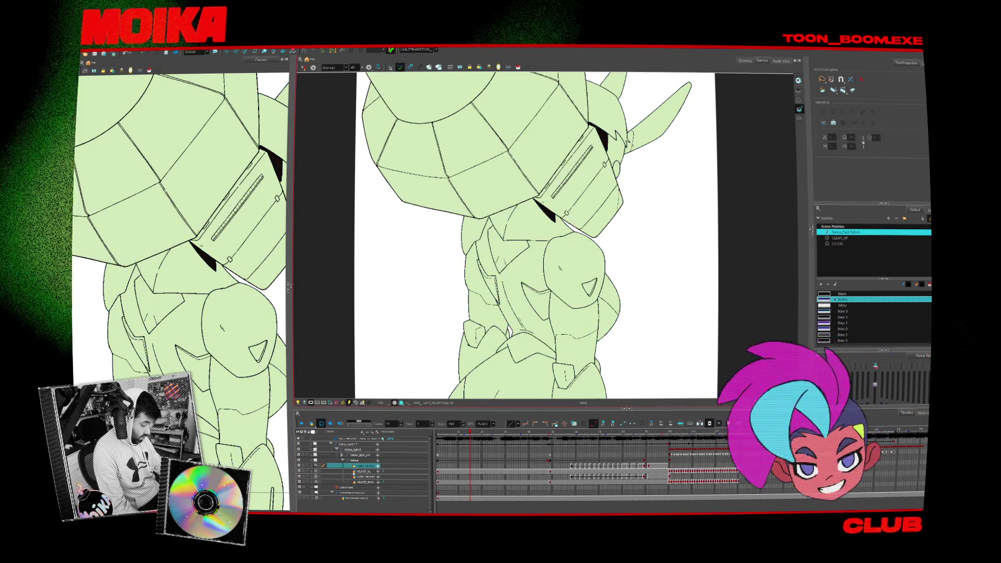
left_click(359, 153)
Clear the selection, paint the helmet dark grey and select the layer one row down.
left_click(732, 156)
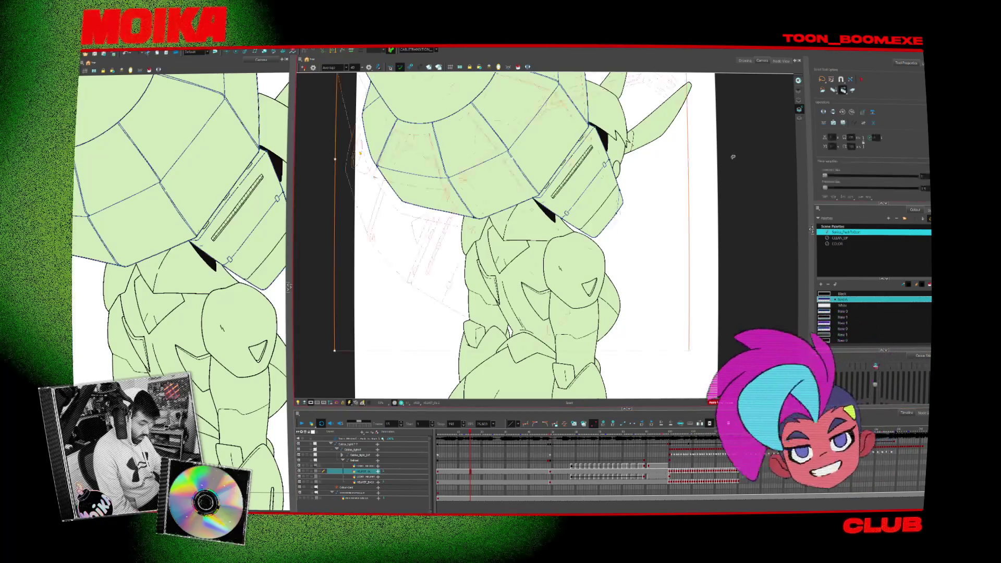
left_click(484, 148)
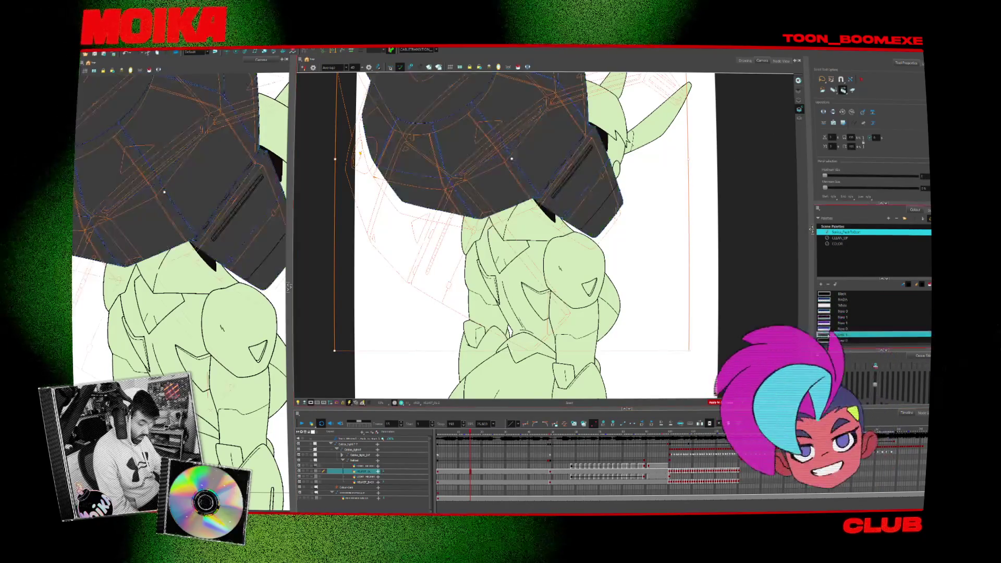
left_click(360, 481)
scroll(517, 242, "down", 2)
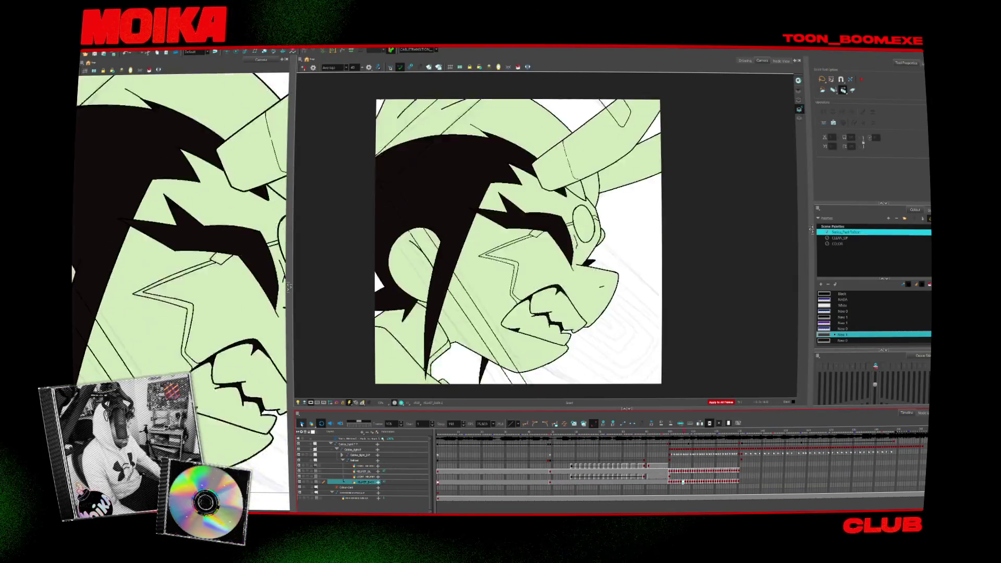
Select the whole horn drawing and repaint it light green from the second palette.
key("Return")
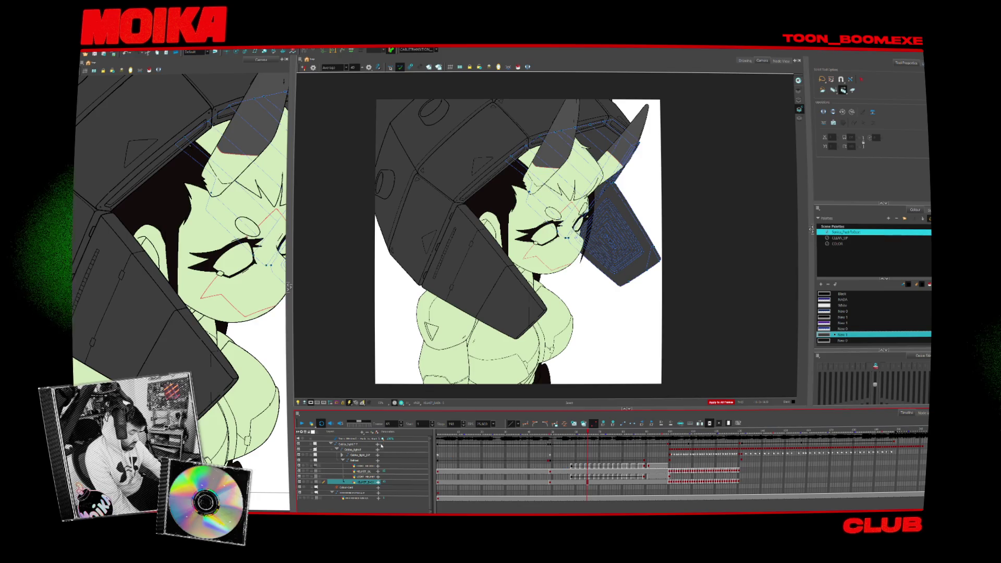
left_click(342, 456)
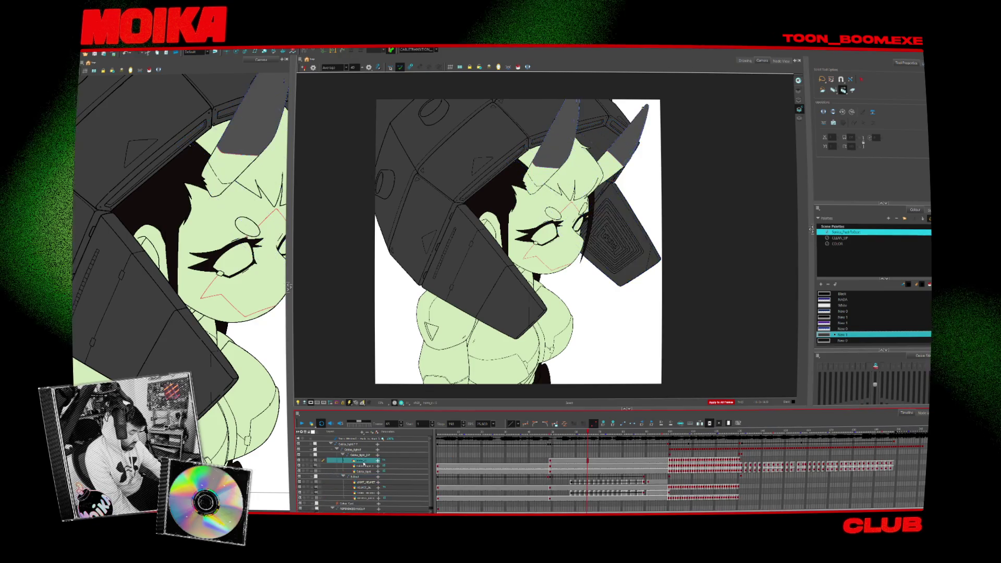
key("alt+s")
left_click(590, 131)
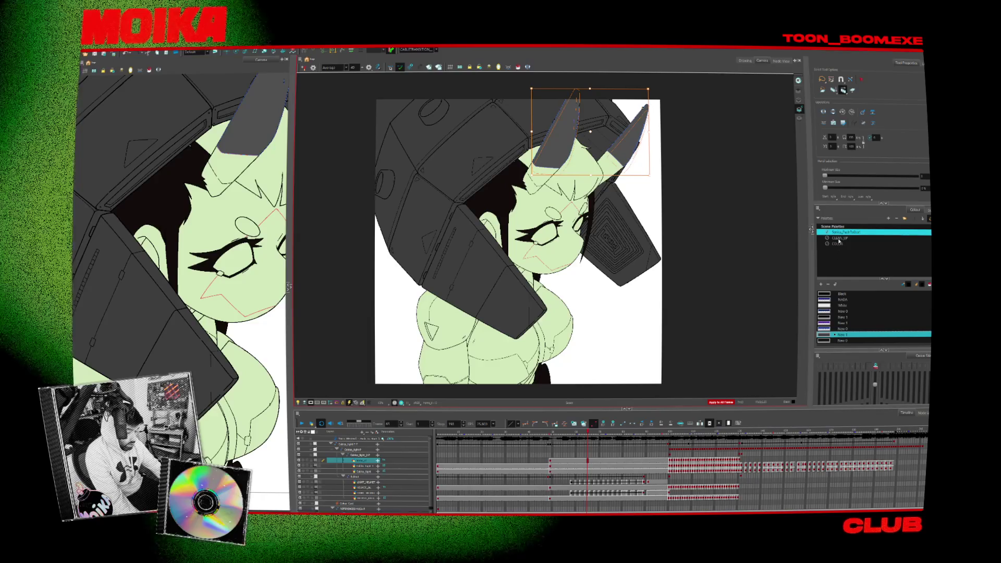
left_click(839, 238)
left_click(829, 340)
key("Escape")
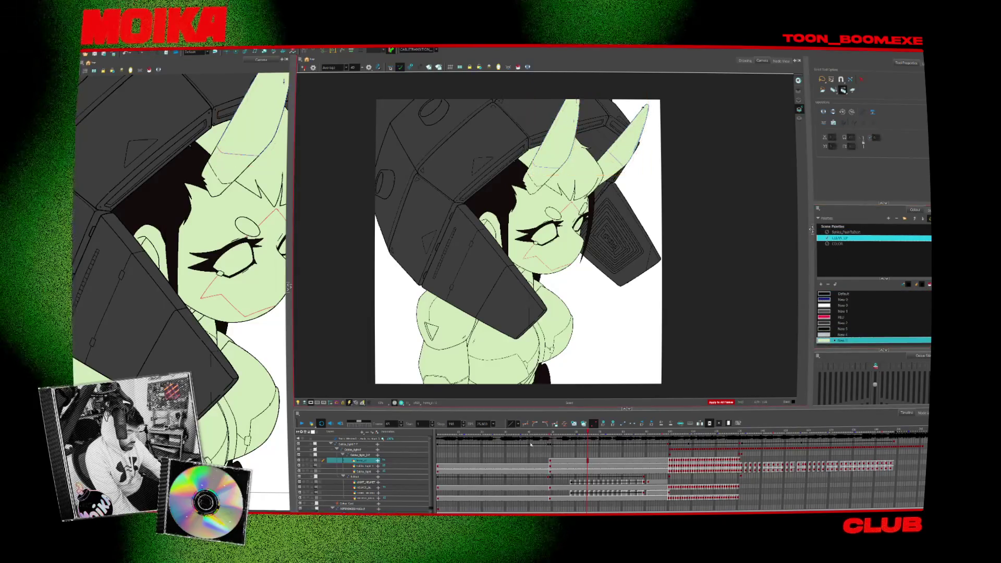
Inspect the body, lower layers and helmet armour layer, clearing each selection.
left_click(605, 348)
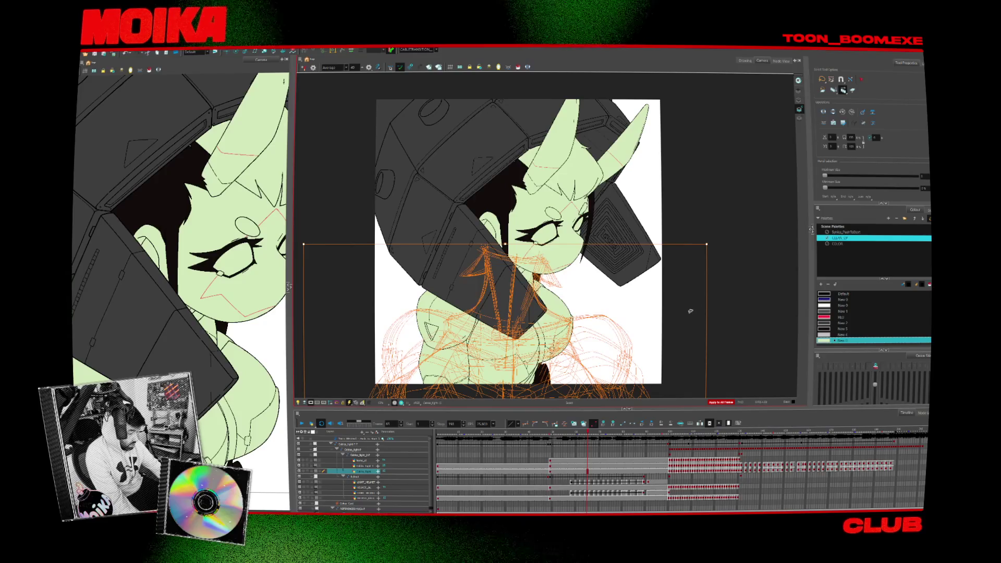
key("Escape")
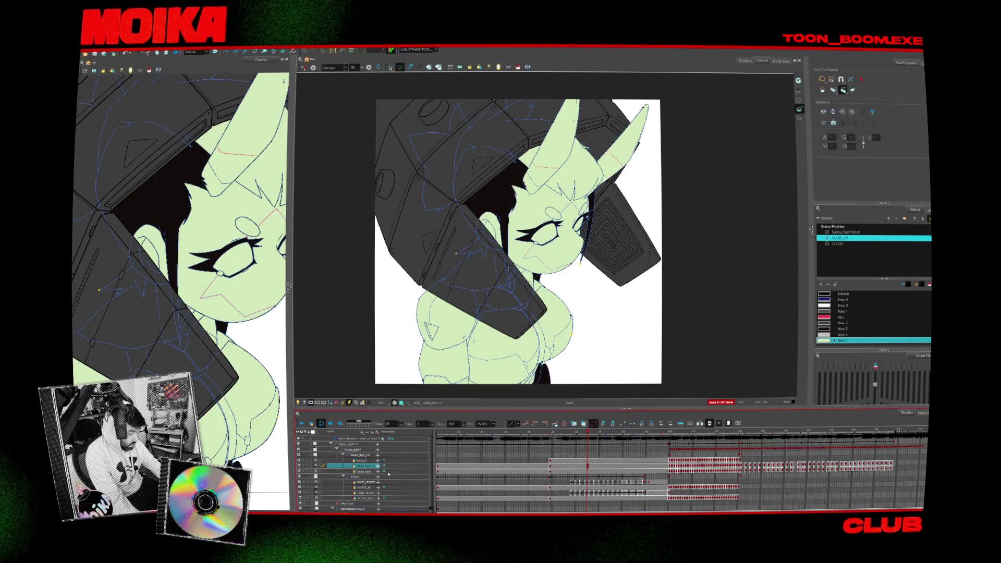
left_click(390, 486)
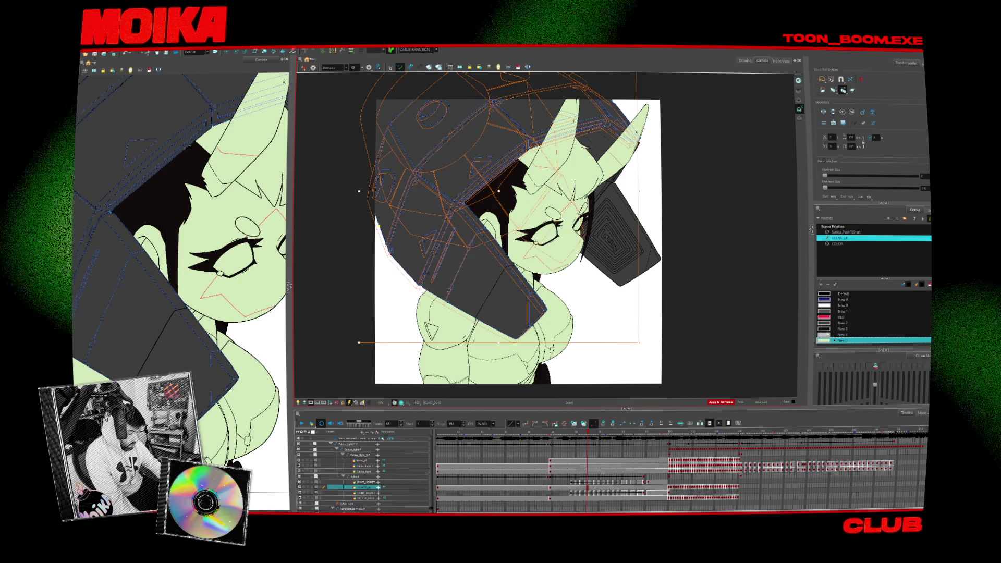
left_click(355, 496)
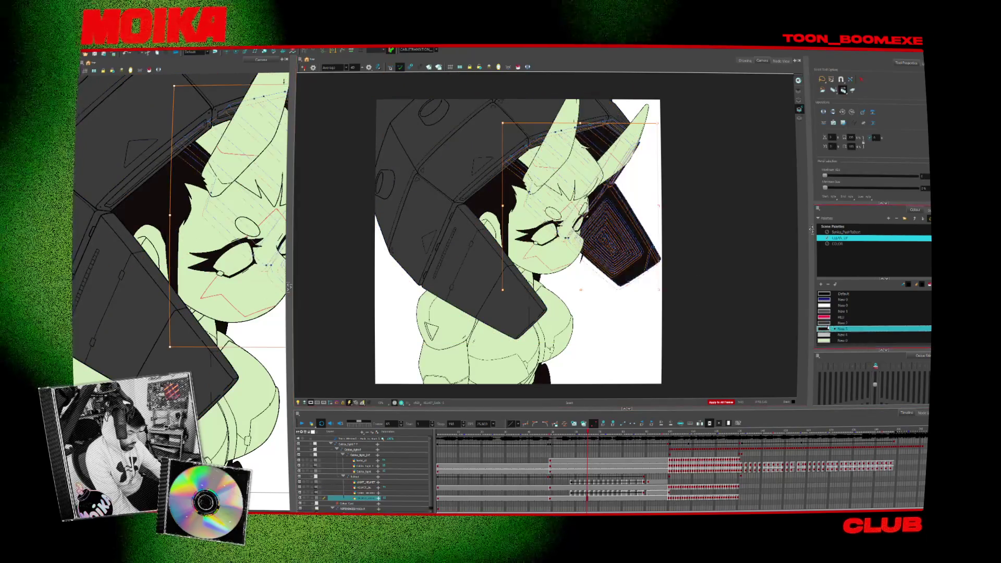
left_click(370, 487)
left_click(706, 332)
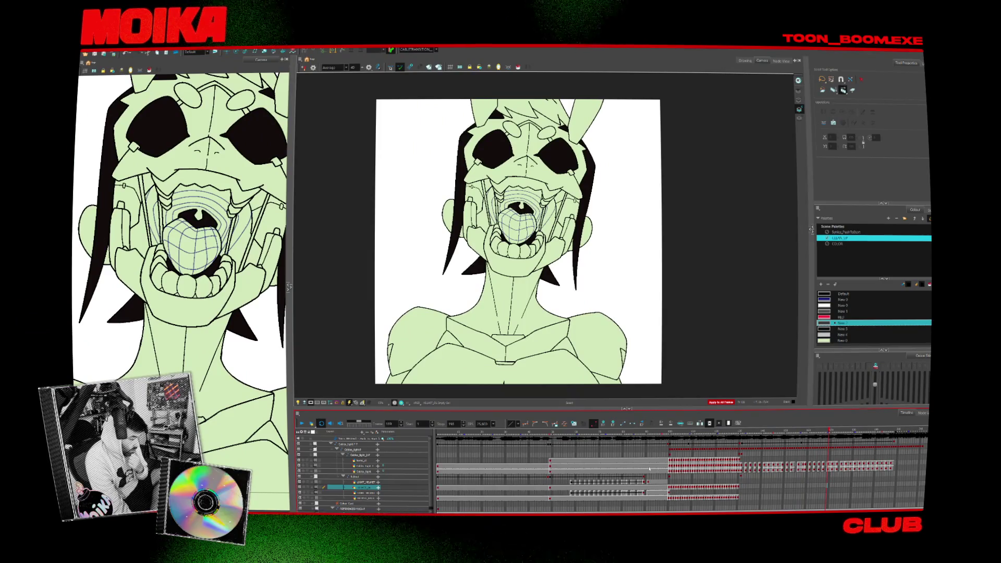
Stop playback, find the open-mouth pose in the timeline and hide the body drawing.
key("Return")
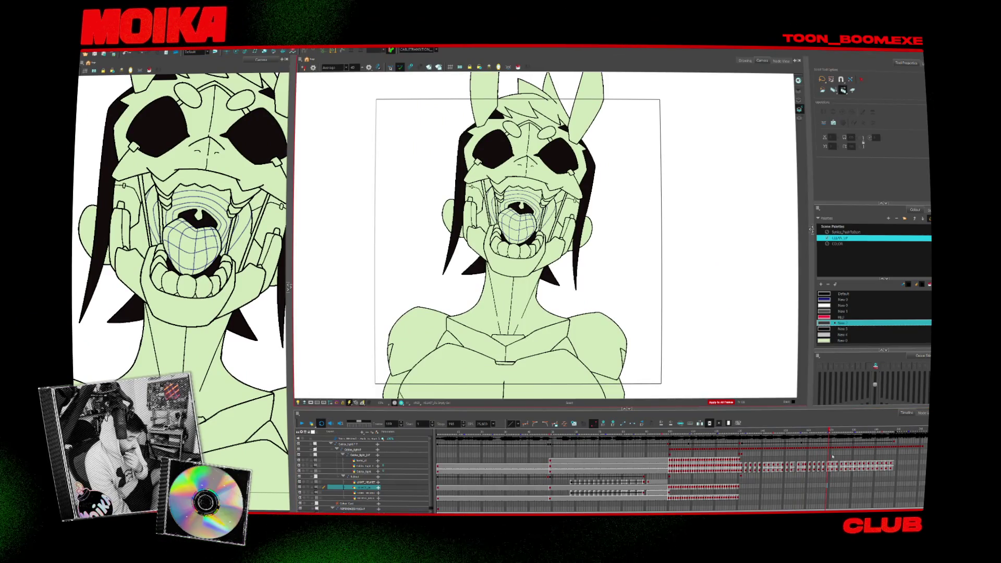
key("Up")
key("Up")
key("Up")
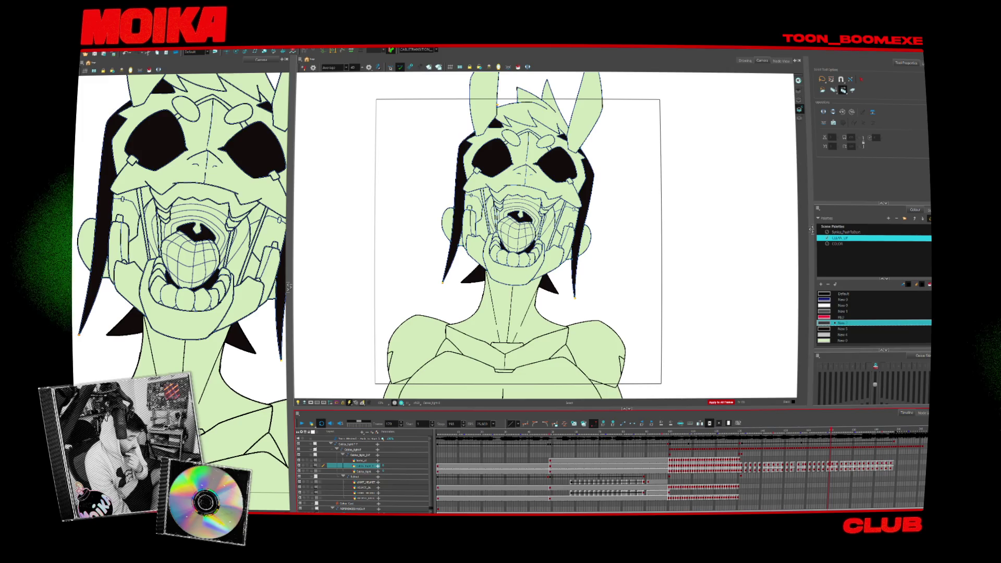
scroll(681, 469, "right", 5)
left_click(619, 470)
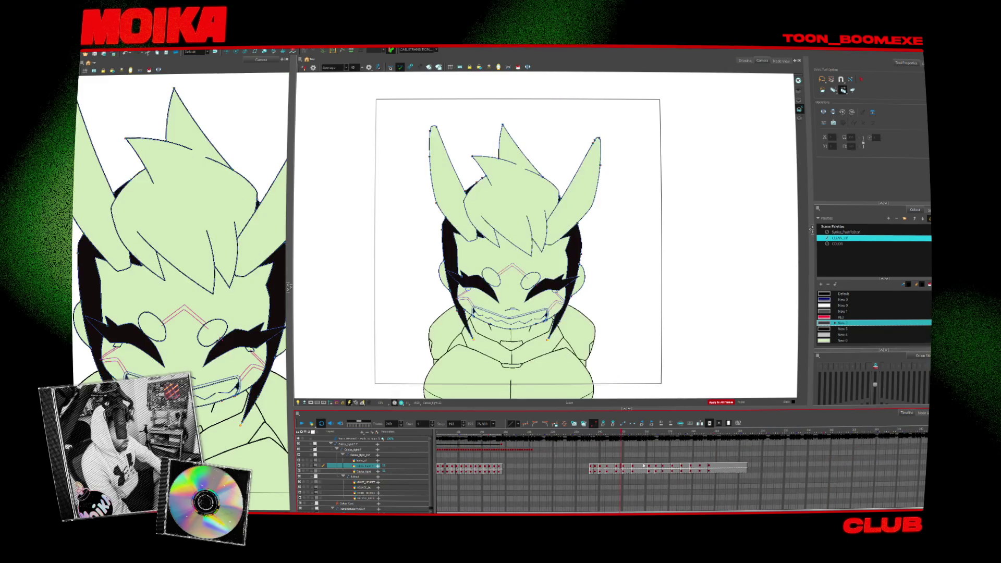
left_click(655, 466)
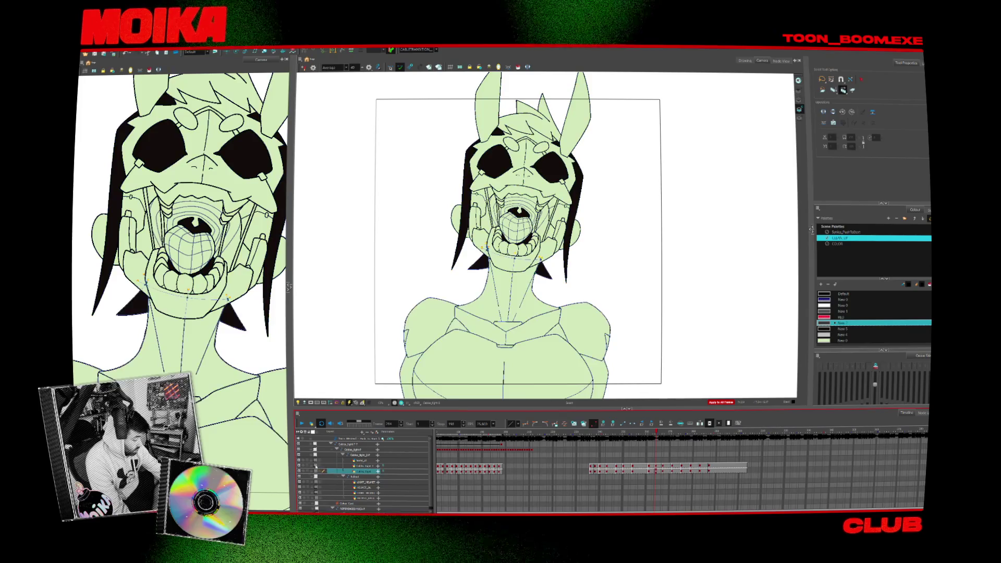
key("Down")
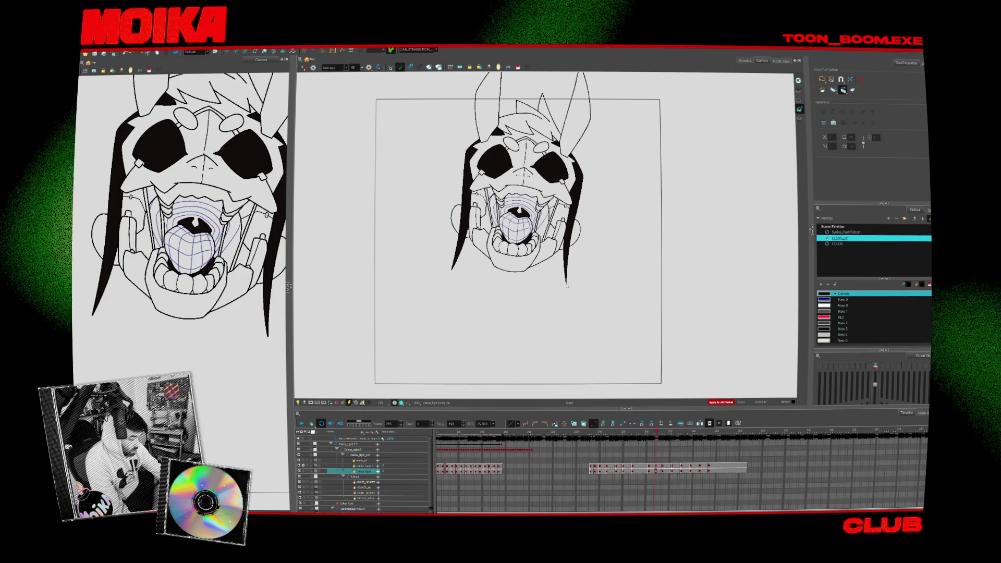
Fade the line art, pick a darker palette colour and select a mouth drawing frame.
key("shift+l")
left_click(860, 329)
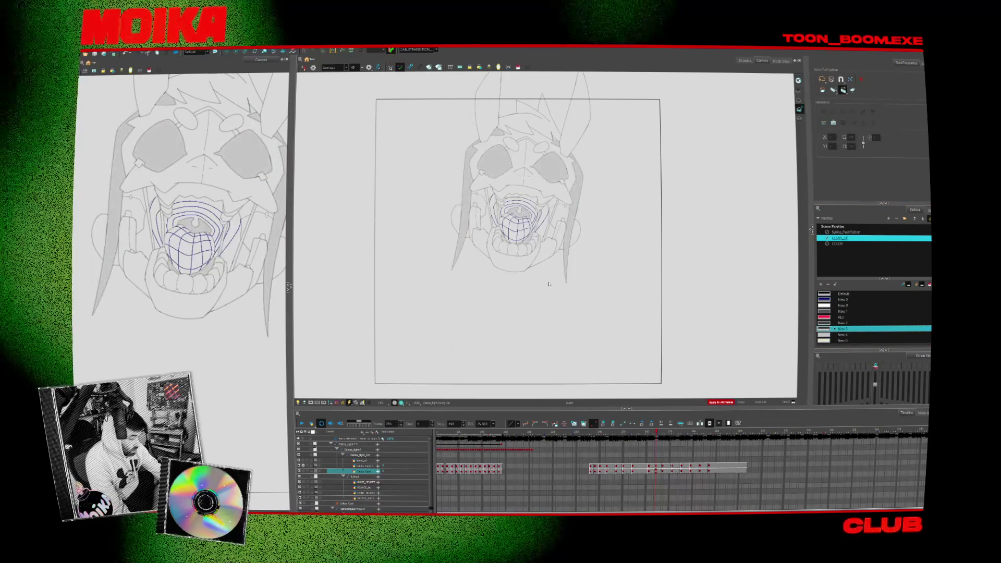
scroll(524, 205, "up", 2)
scroll(367, 162, "up", 1)
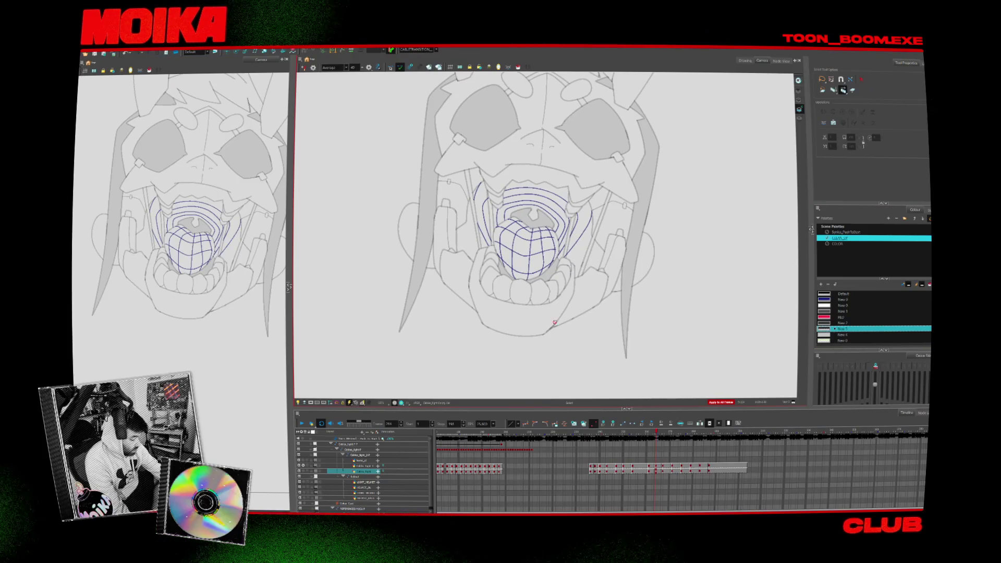
left_click(651, 462)
left_click(654, 467)
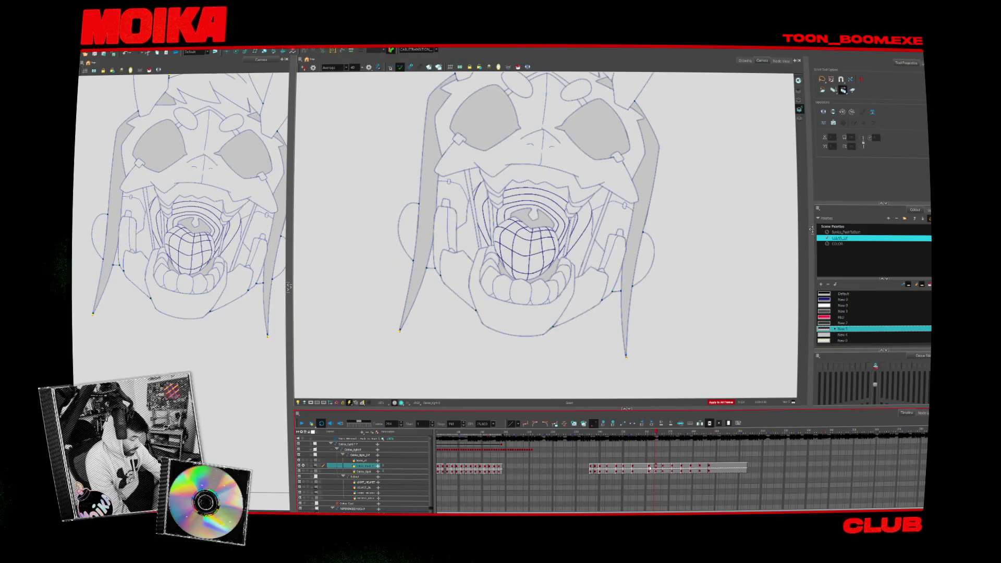
key("shift+t")
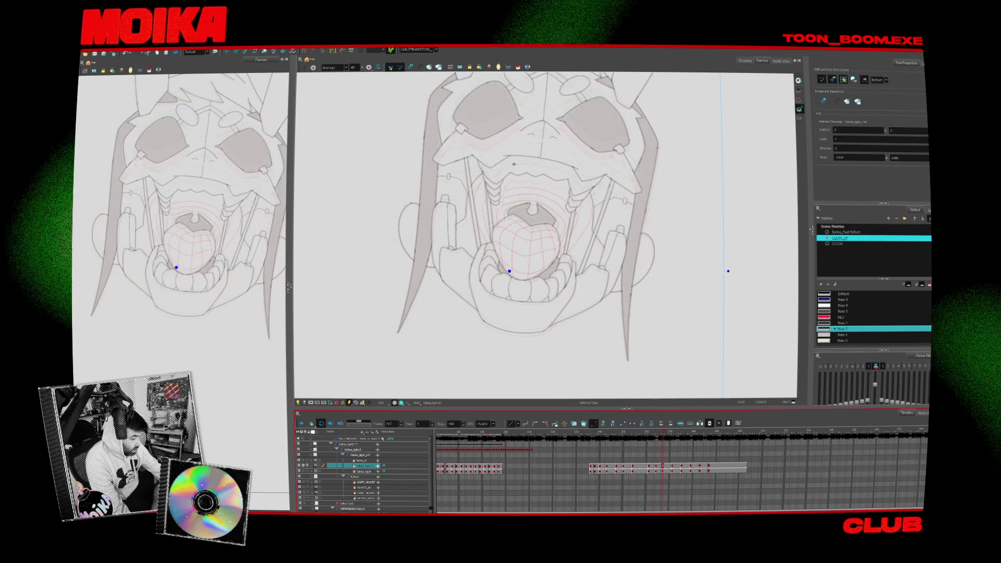
Flip through the mouth drawings to review tongue contours, ending on the Pencil tool.
key("period")
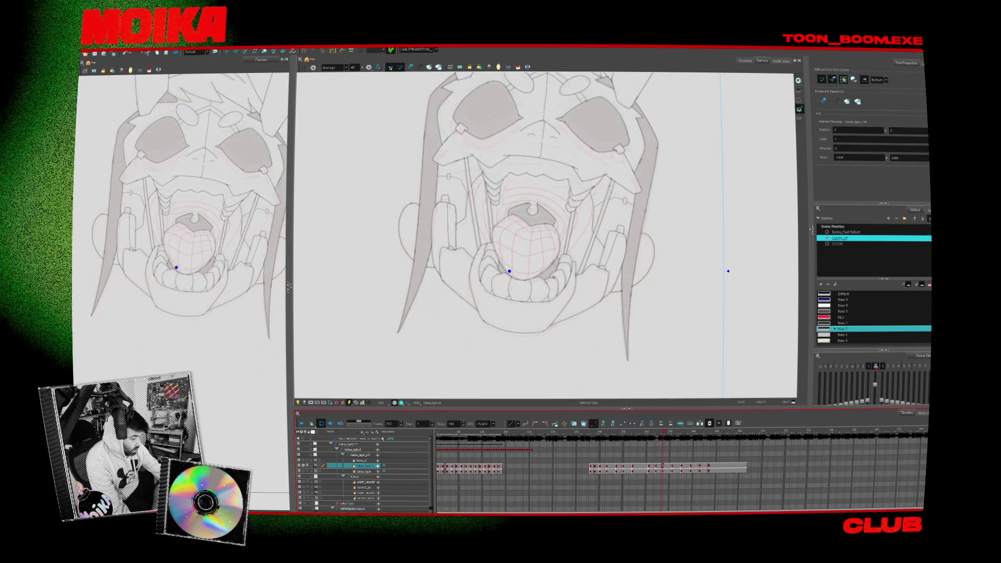
key("period")
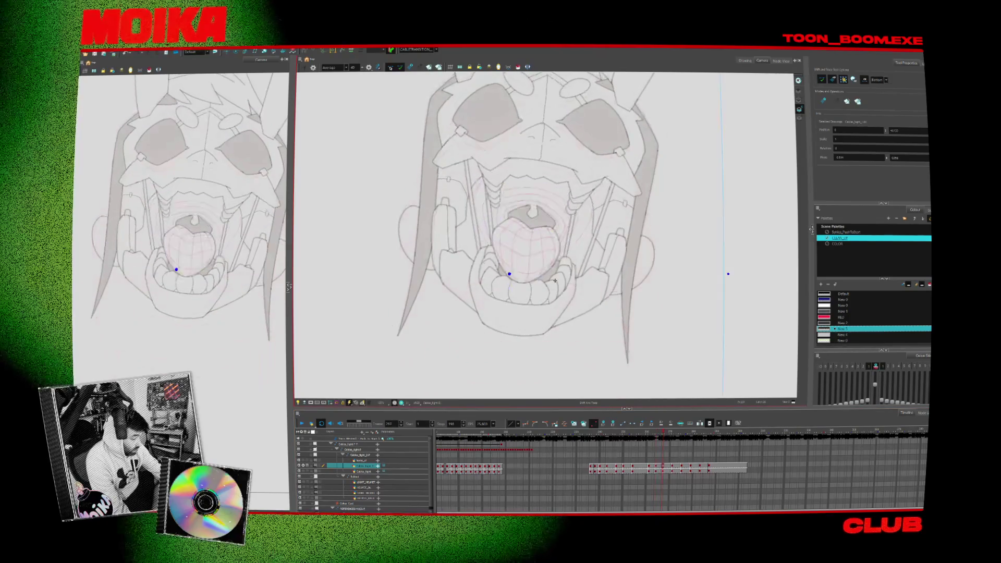
key("period")
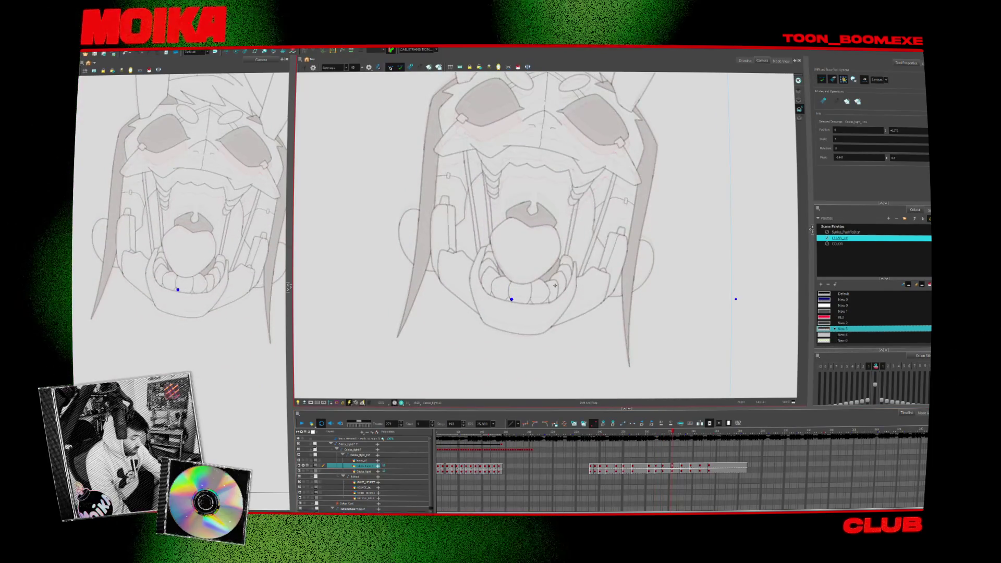
key("period")
key("period")
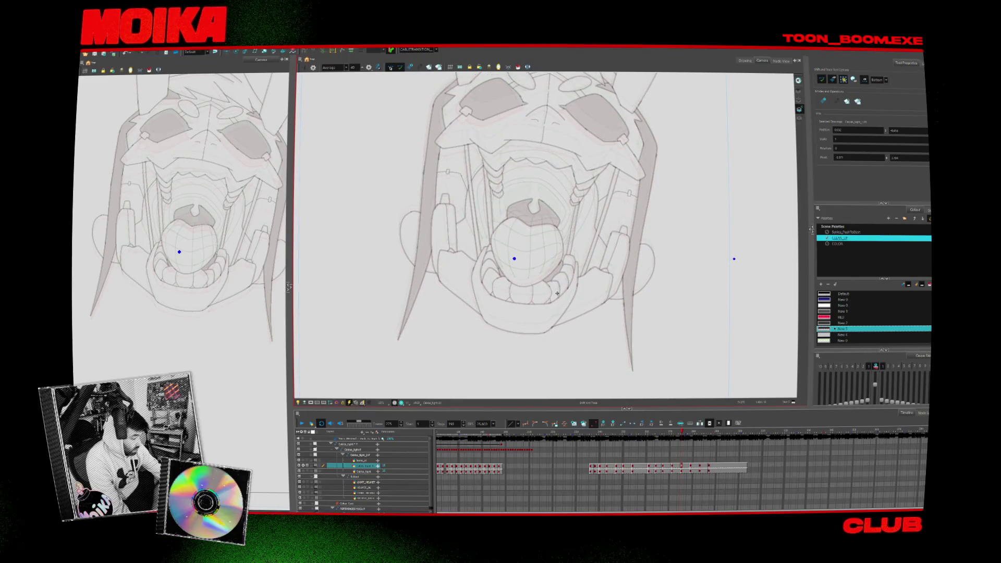
key("period")
key("period")
key("period")
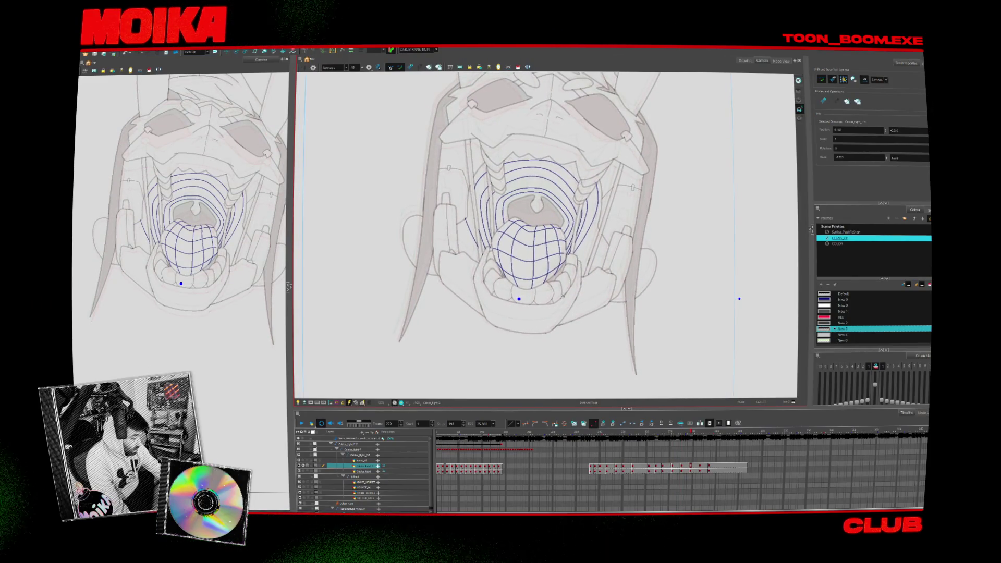
key("period")
key("period")
key("period")
key("period")
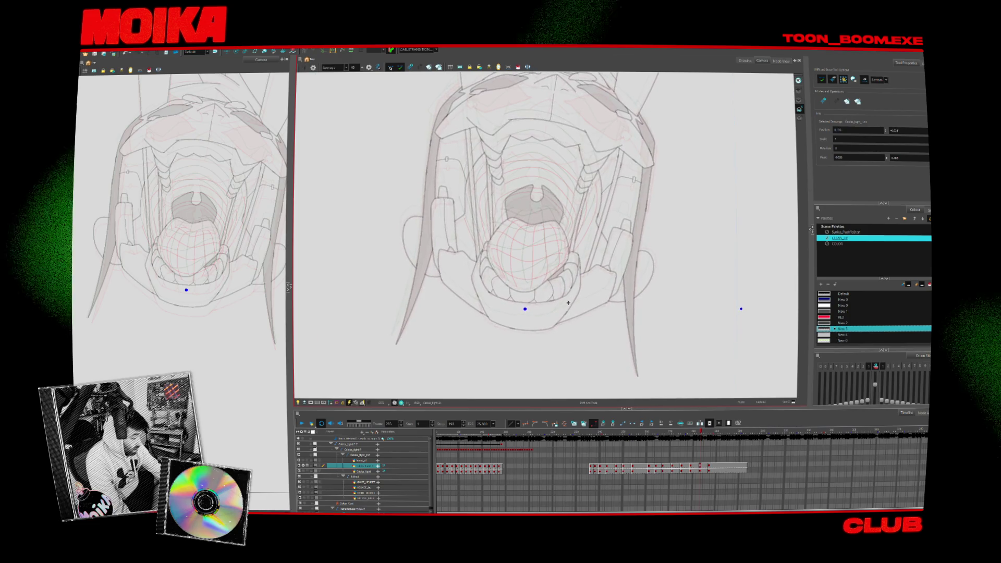
key("period")
key("period")
key("period")
key("period")
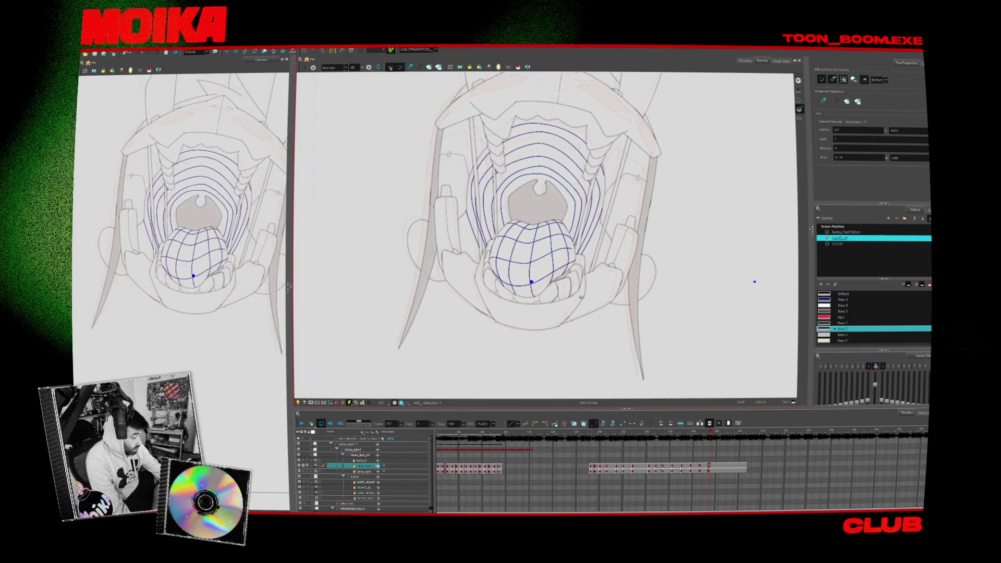
key("comma")
key("comma")
key("comma")
key("comma")
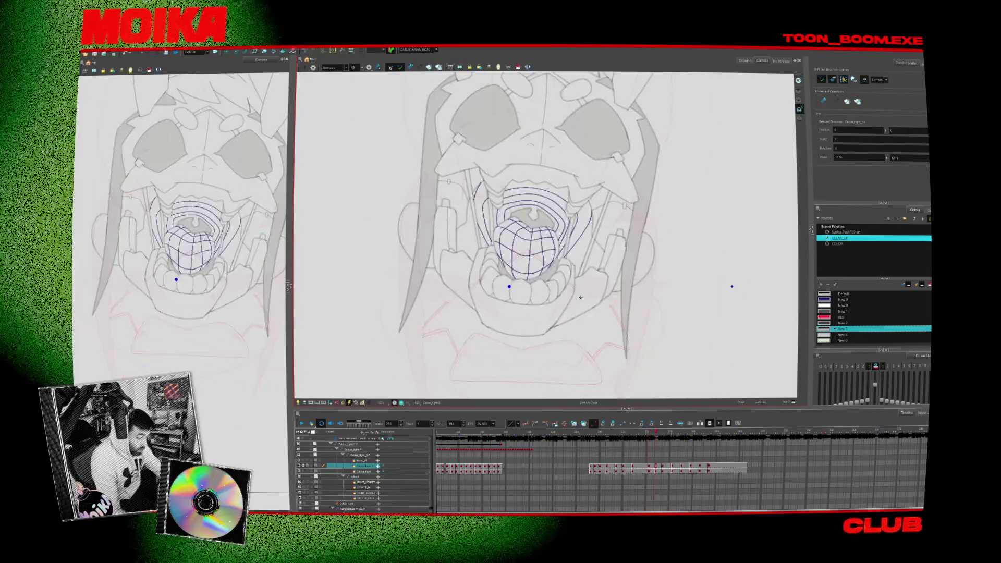
key("alt+x")
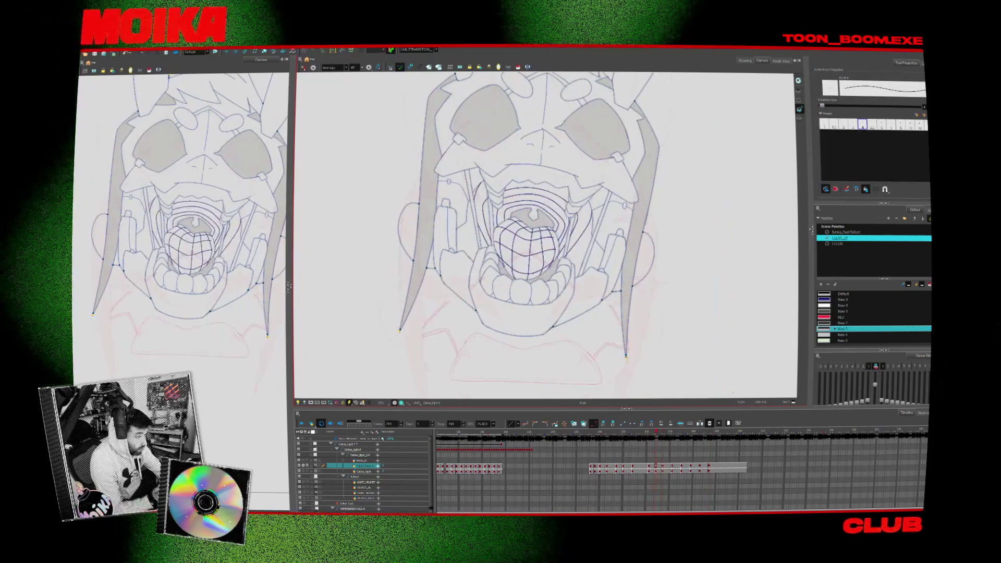
Zoom on the mouth, choose a new line colour, mirror the view, hide onion skin and step forward.
key("shift+l")
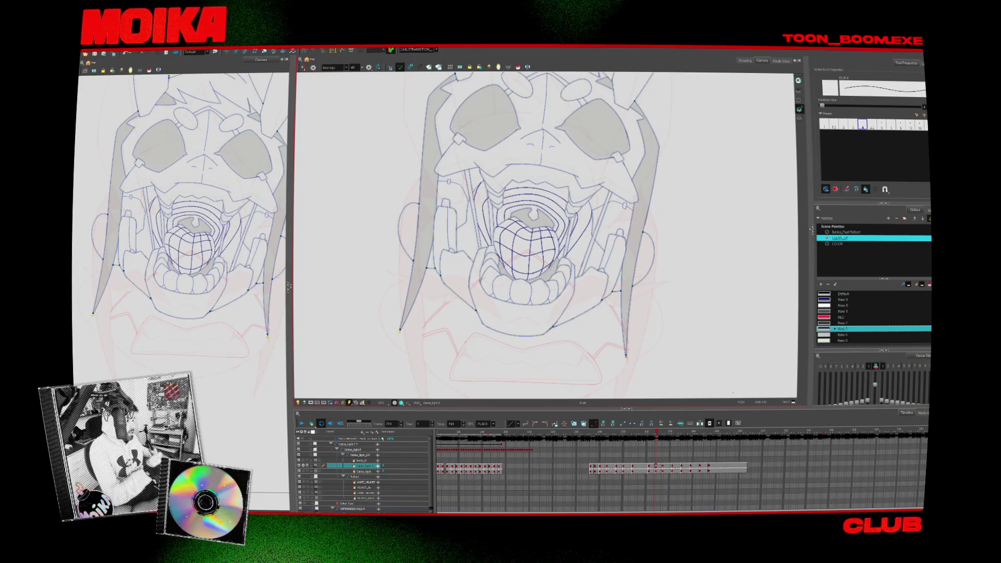
key("2")
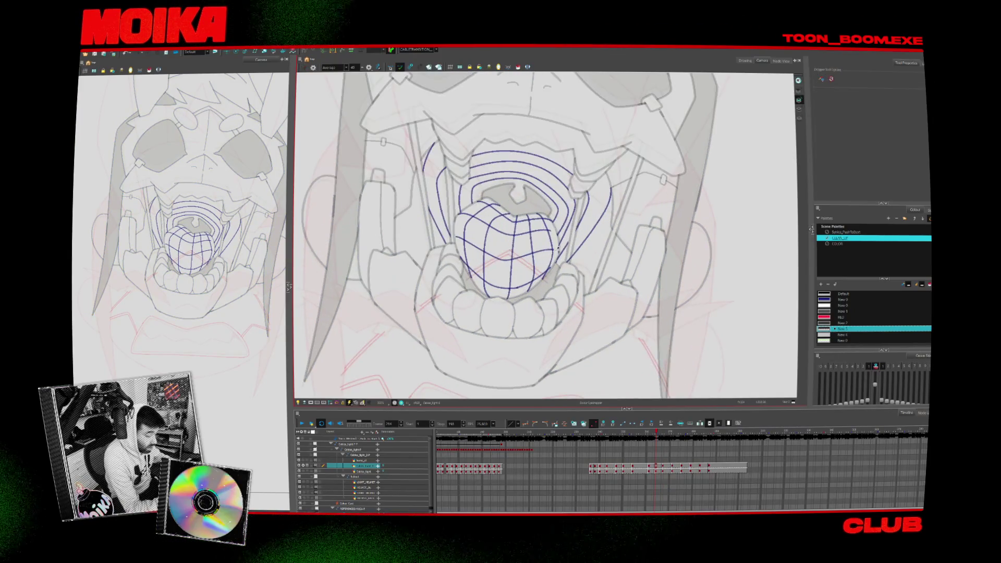
left_click(860, 299)
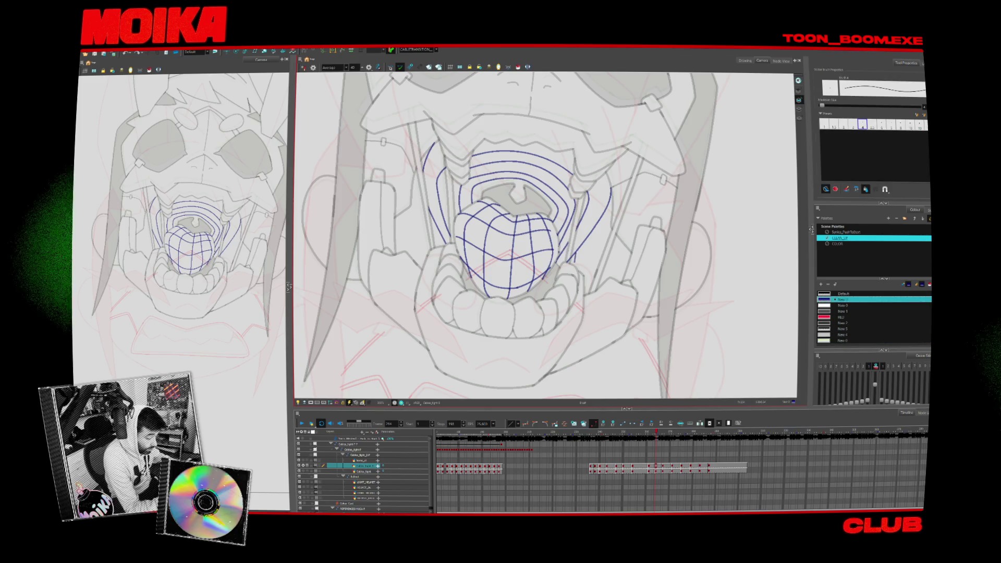
left_click(309, 68)
key("alt+o")
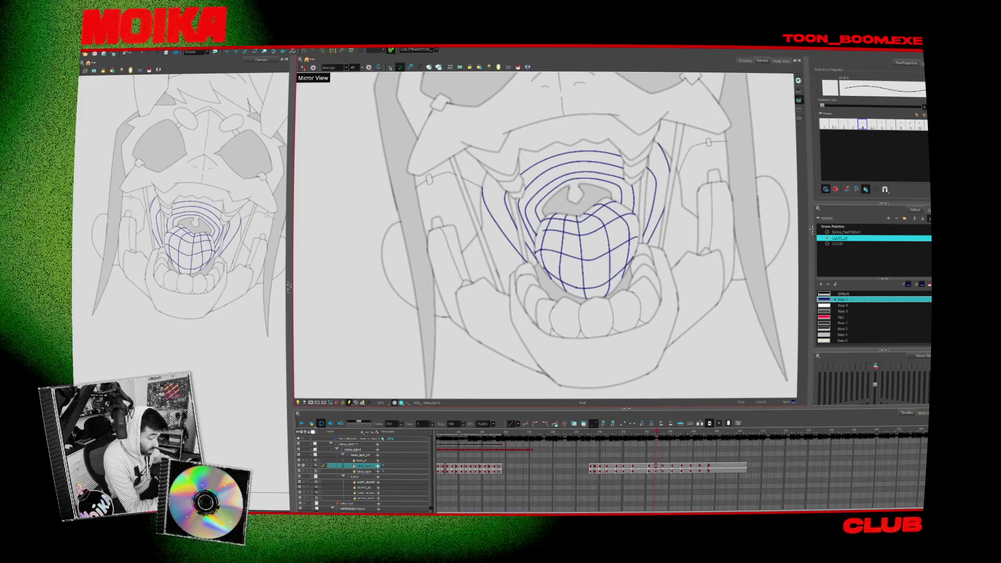
key("period")
key("period")
key("period")
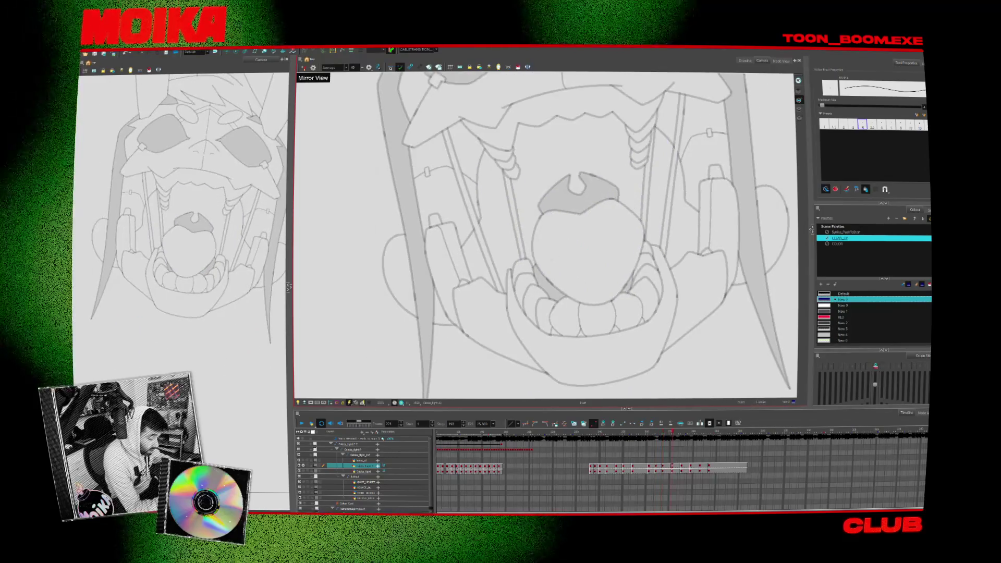
key("period")
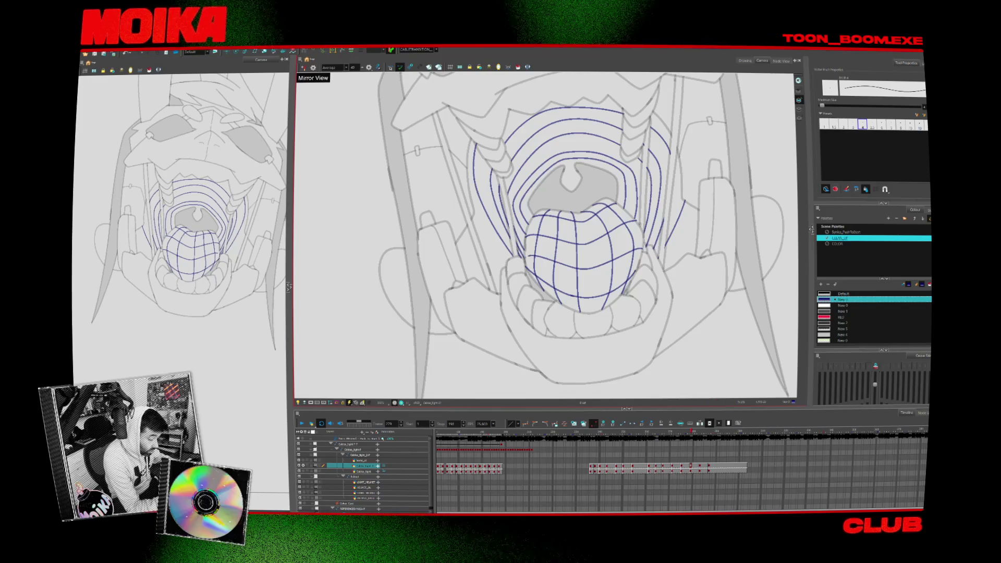
Land on the open-mouth drawing with onion skin on, panned and zoomed onto the mouth.
key("period")
key("period")
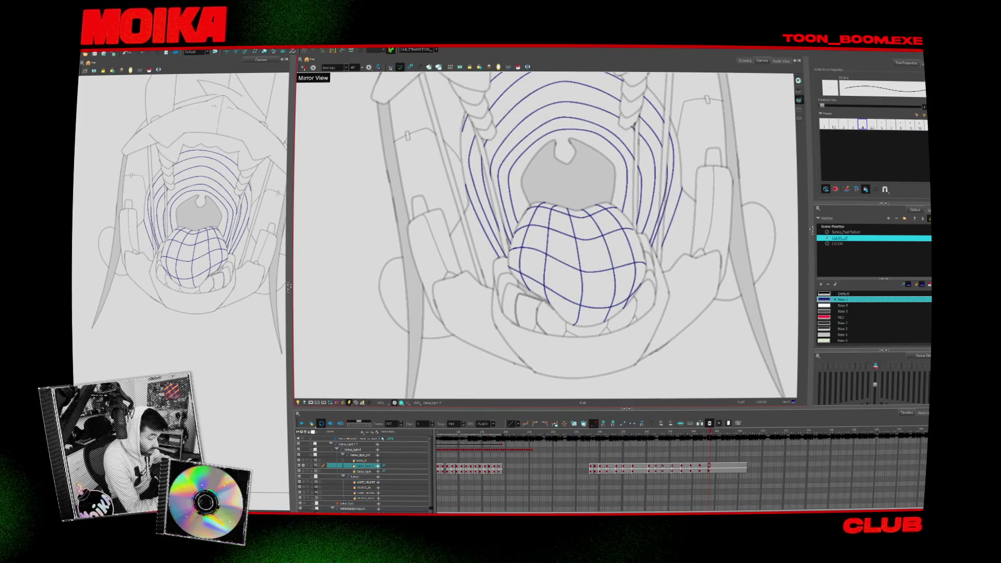
key("comma")
key("comma")
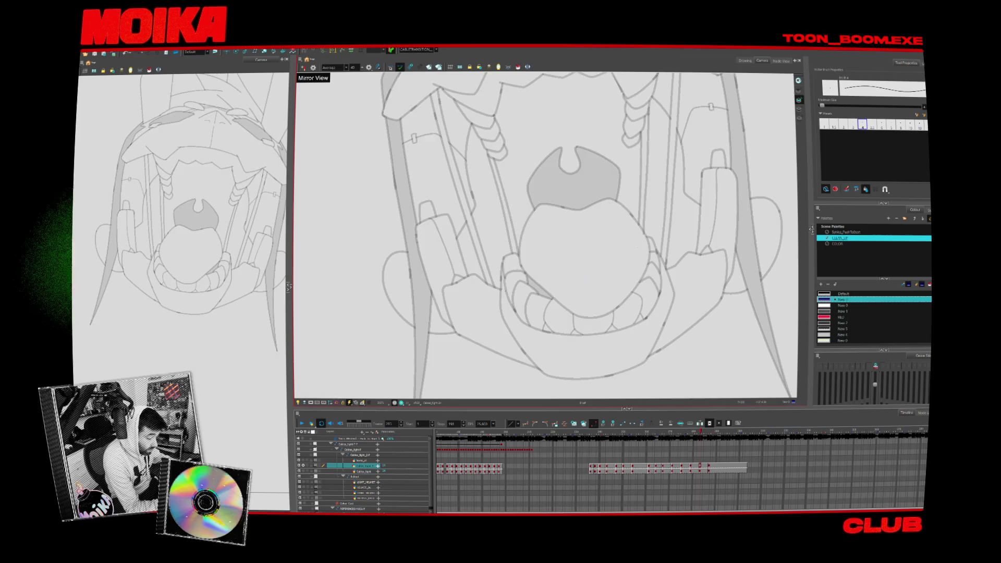
key("comma")
key("comma")
key("comma")
key("comma")
key("comma")
key("comma")
key("period")
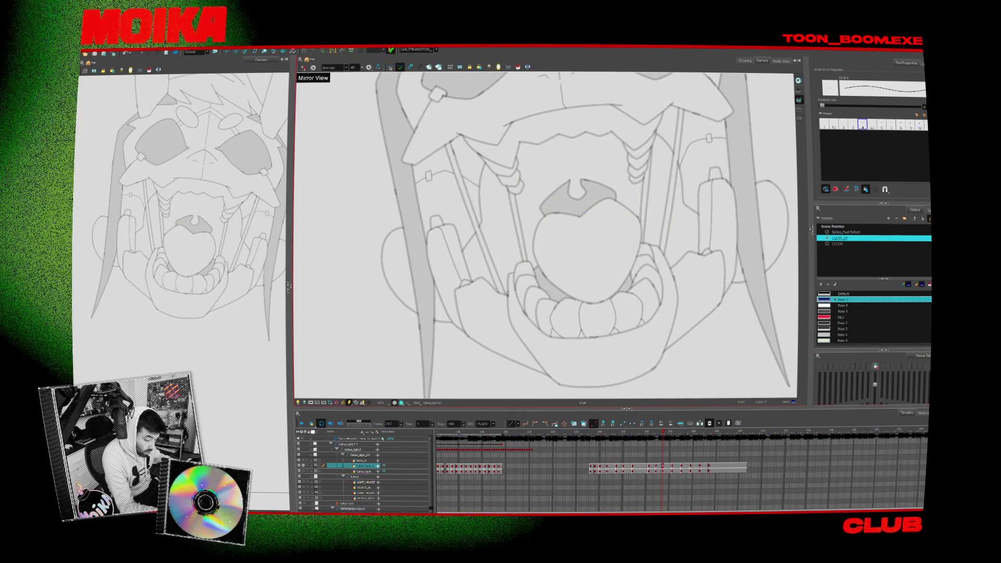
key("alt+o")
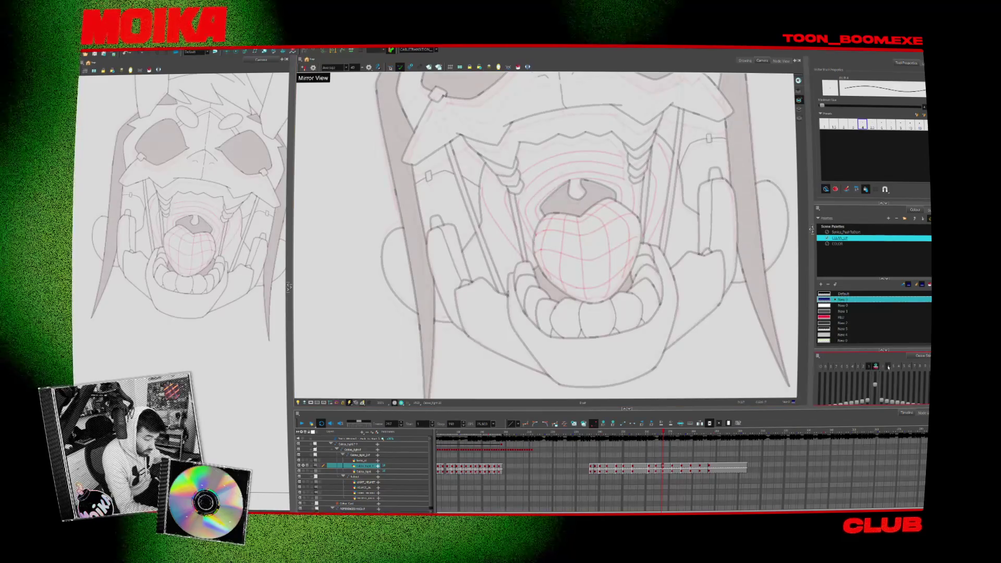
left_click_drag(547, 234, 500, 262)
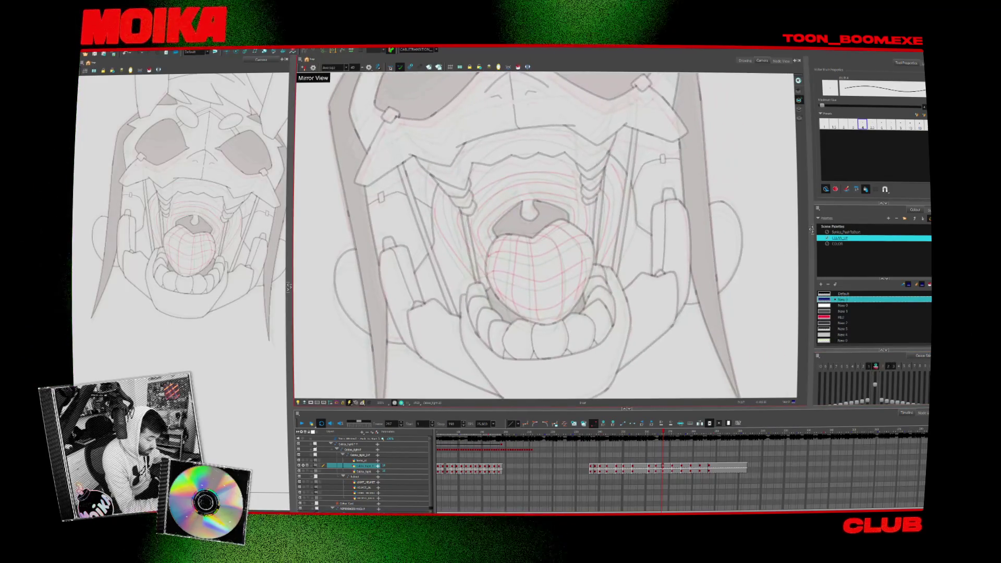
scroll(545, 234, "up", 2)
key("x")
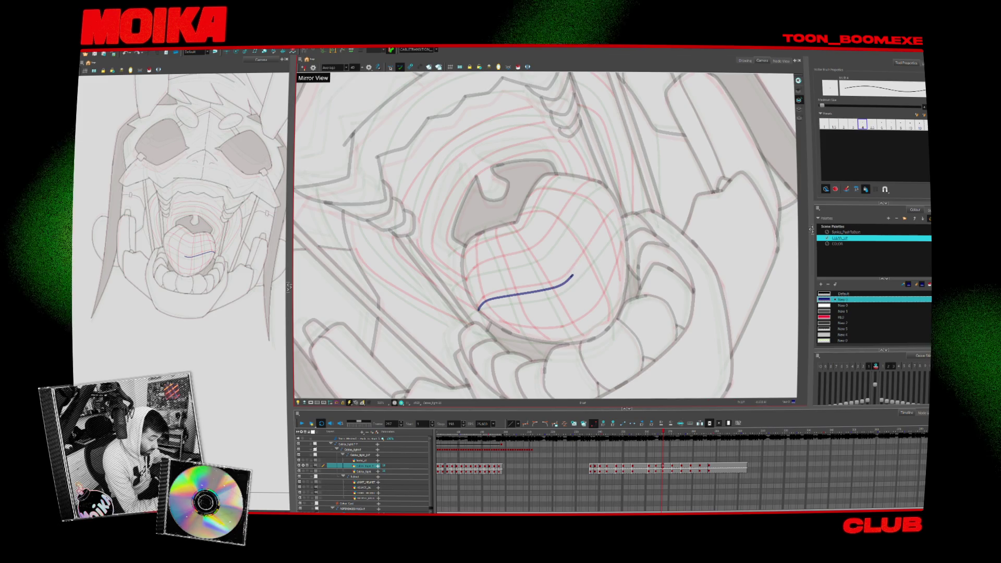
Draw wavy blue contour lines across the tongue, rotating the view to follow its curve.
left_click_drag(626, 196, 641, 258)
left_click_drag(452, 249, 542, 246)
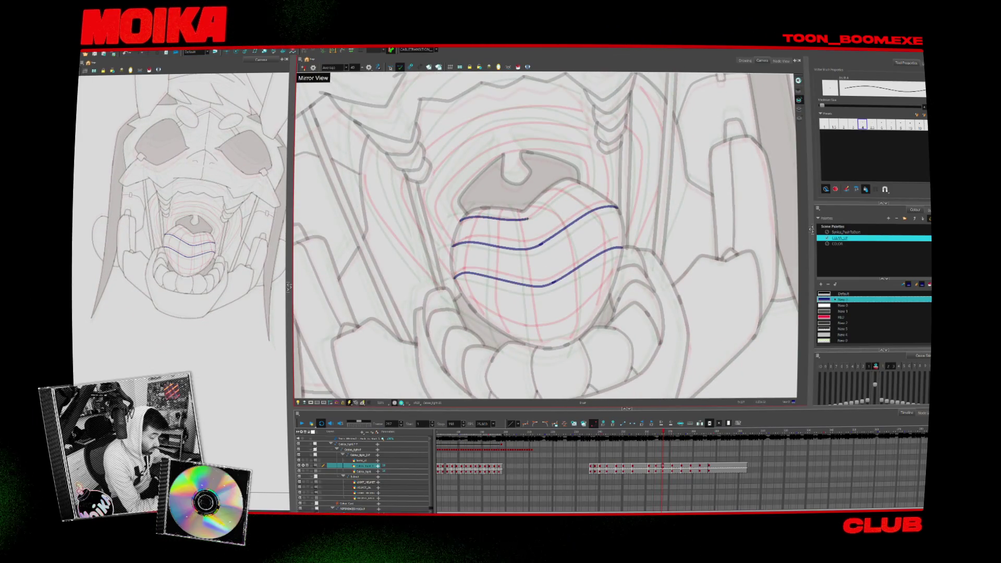
left_click_drag(626, 195, 598, 161)
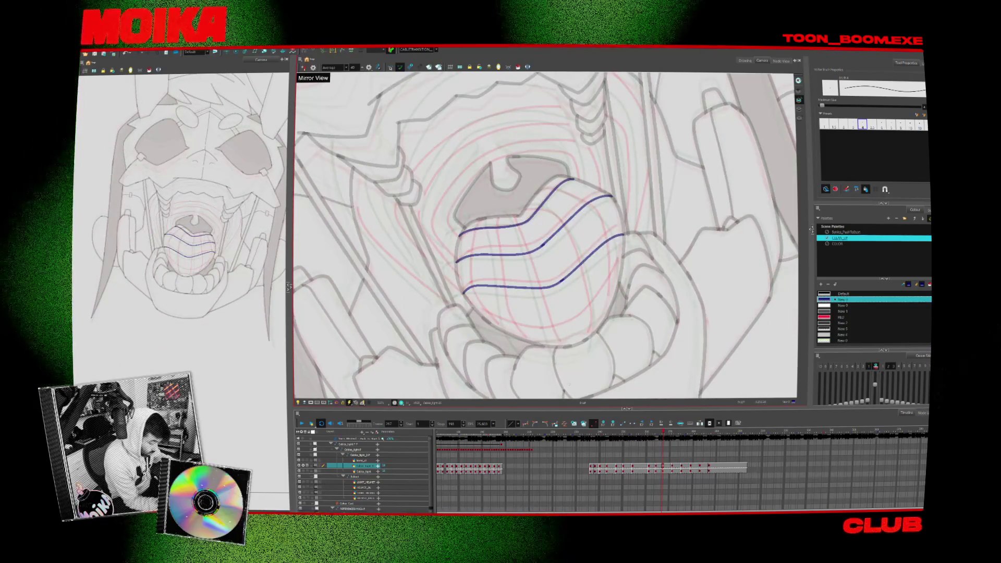
Compare contour lines on neighbouring drawings, then draw a fourth line low on the tongue.
key("comma")
key("period")
key("period")
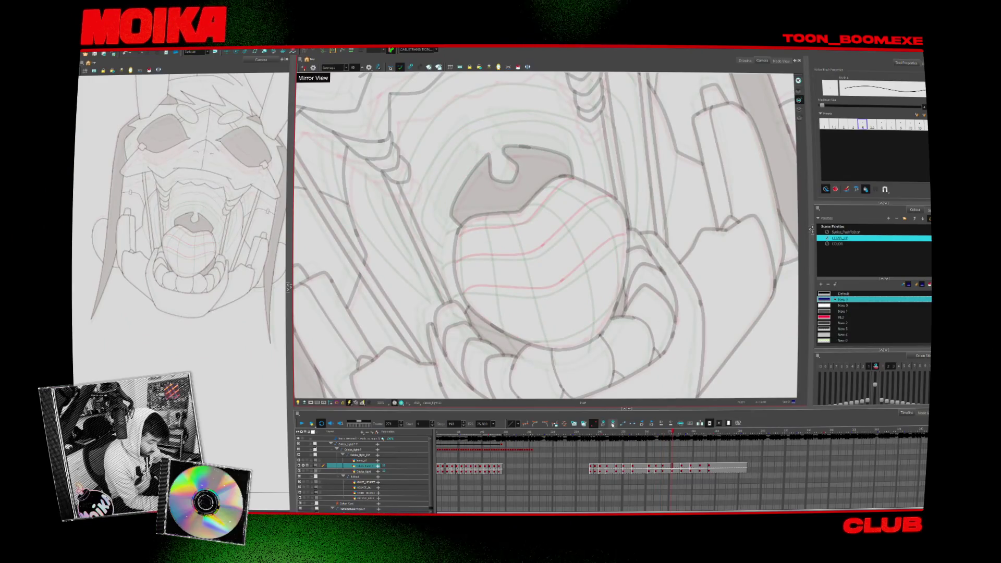
key("period")
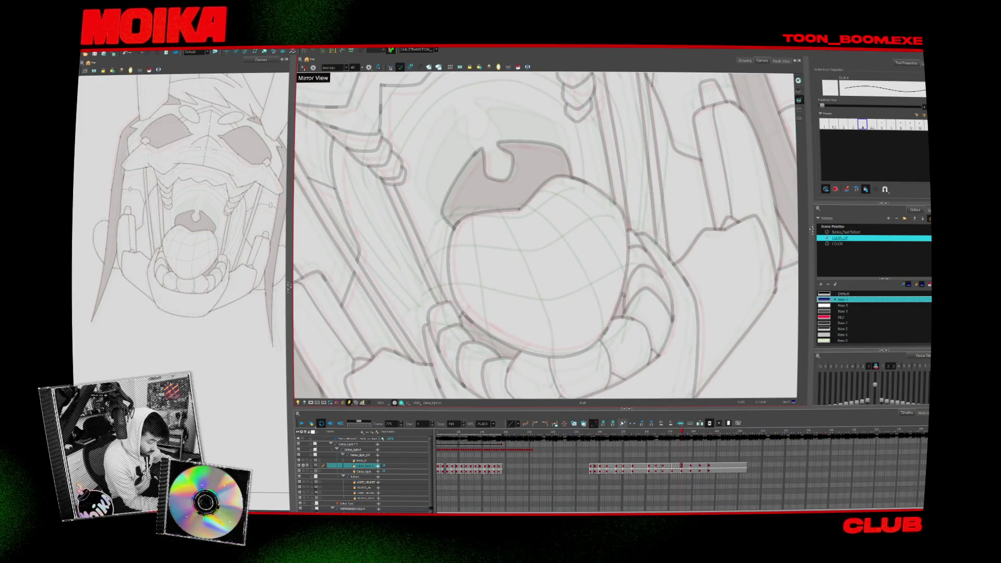
key("period")
key("period")
key("comma")
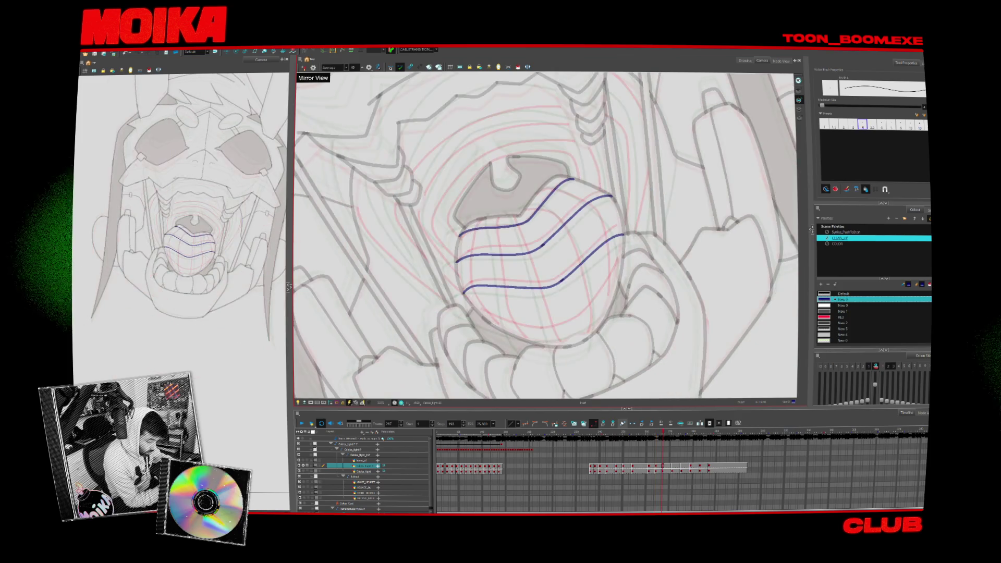
key("period")
key("comma")
key("comma")
key("comma")
key("comma")
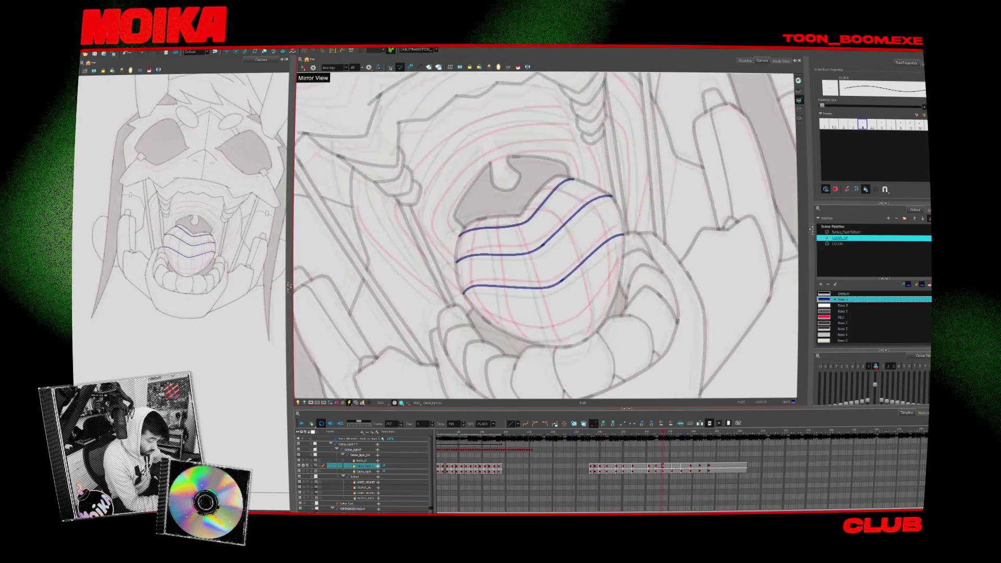
key("comma")
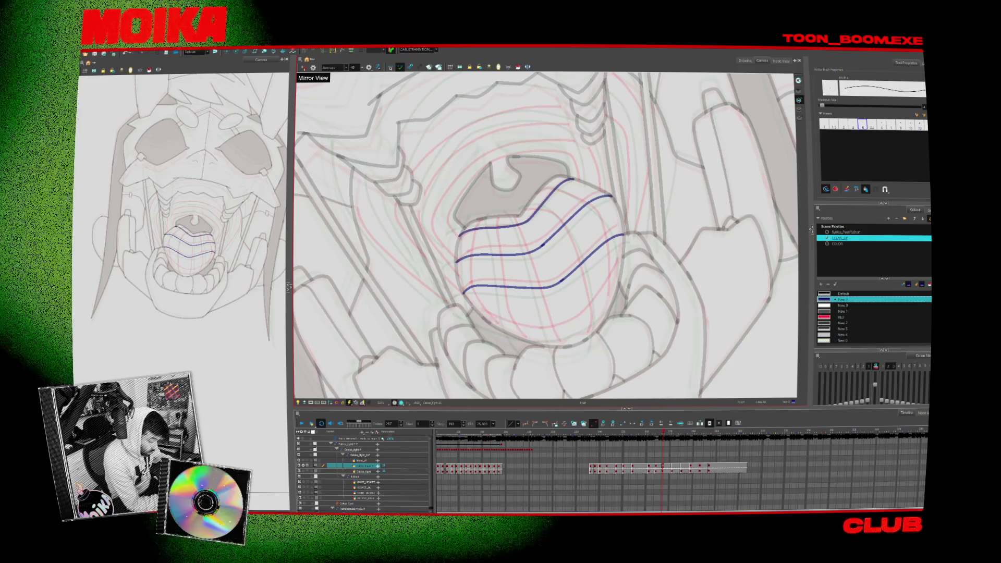
left_click_drag(484, 317, 528, 332)
Reset the view rotation upright, then tilt the view toward the tongue.
key("shift+x")
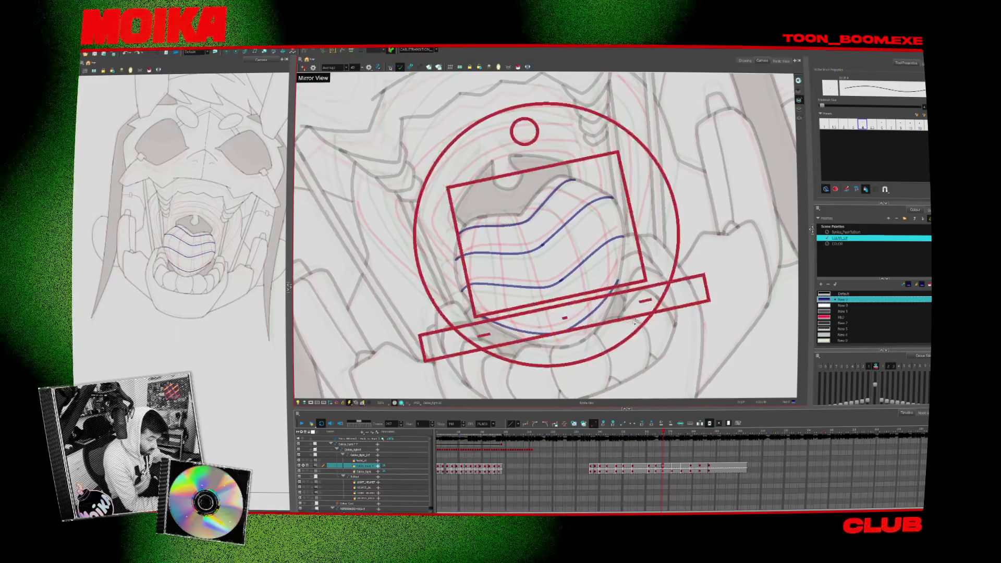
left_click_drag(601, 317, 548, 258)
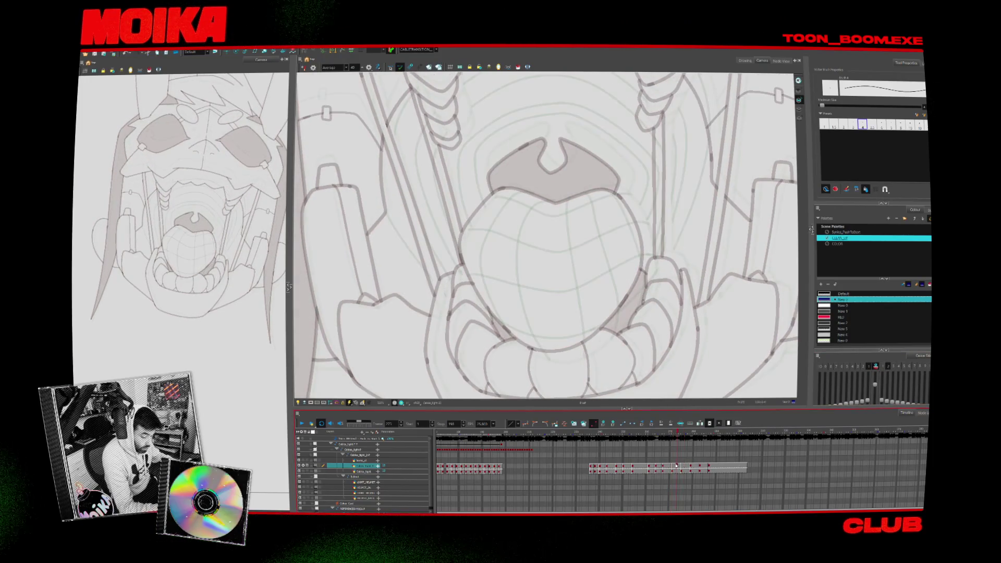
Draw three curved vertical blue contour lines down the tongue, then reset the view upright.
key("v")
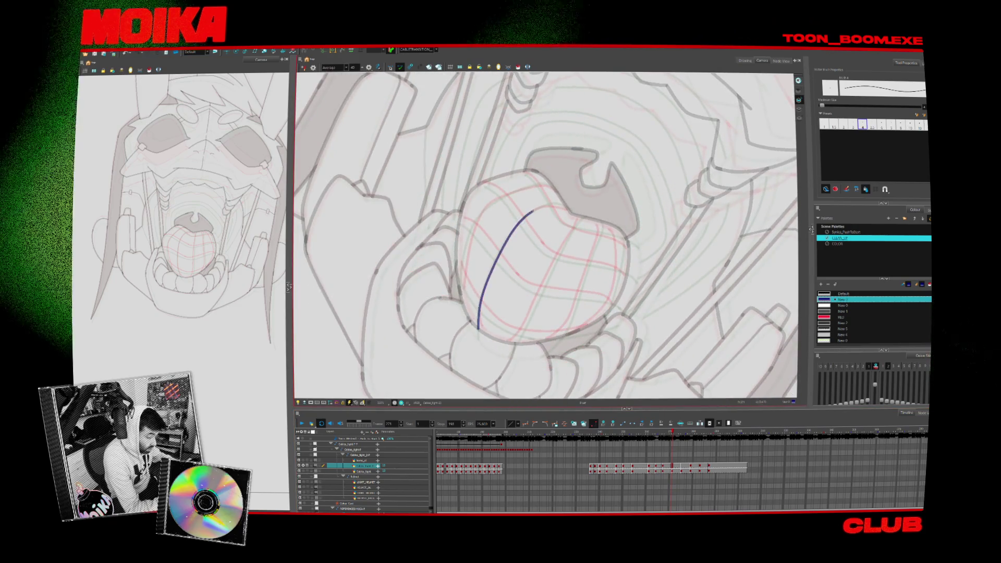
left_click_drag(499, 254, 566, 208)
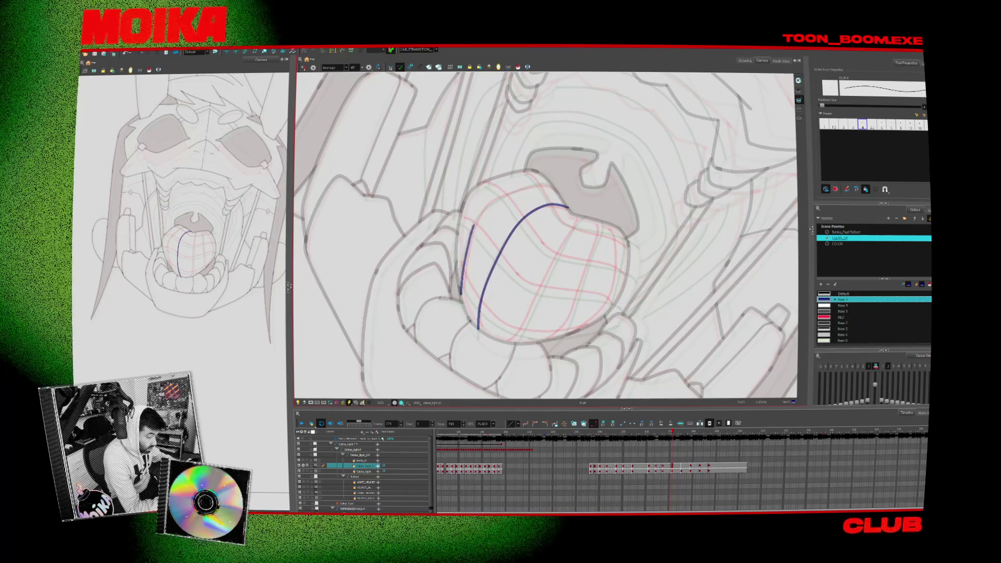
left_click_drag(462, 296, 555, 186)
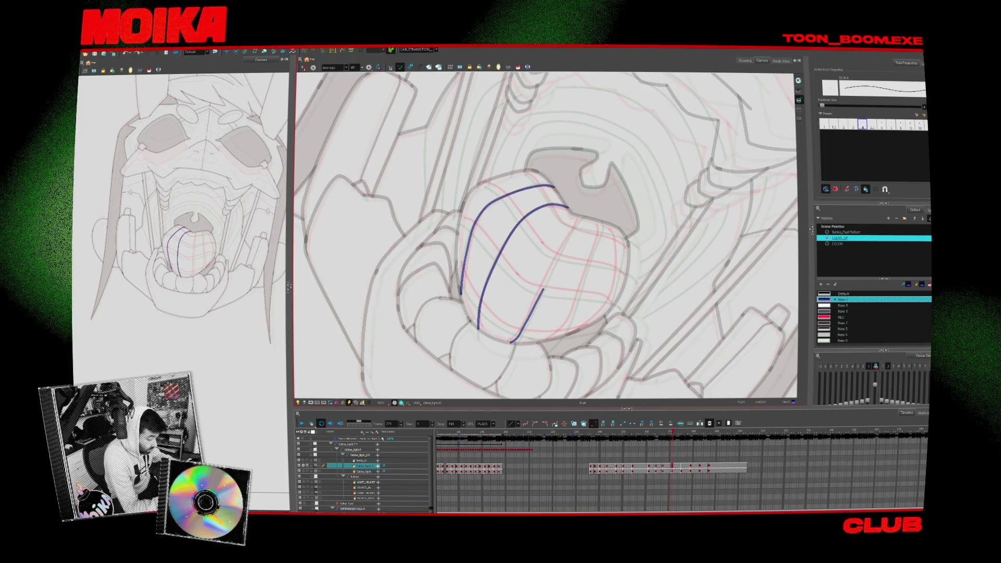
left_click_drag(543, 289, 575, 226)
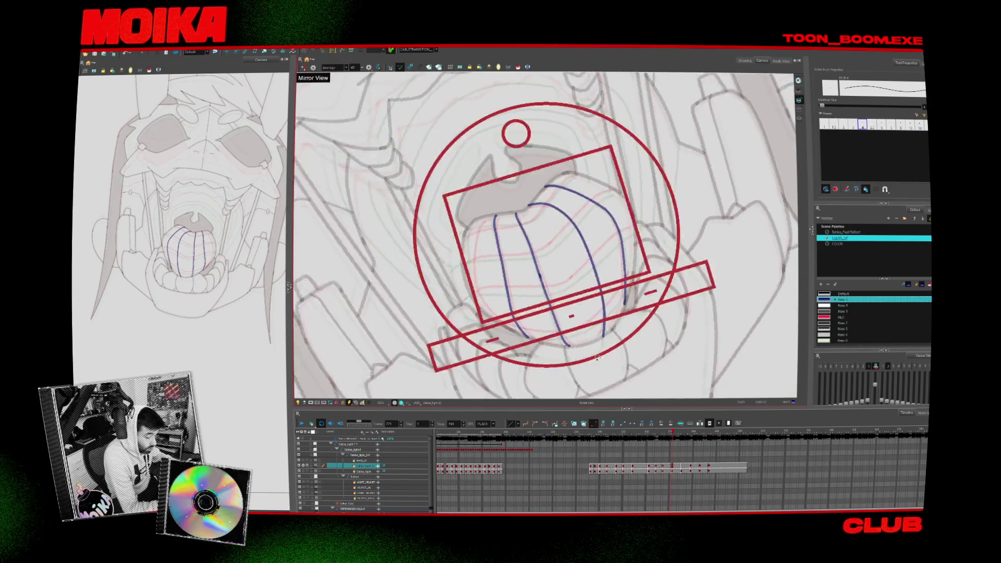
key("shift+x")
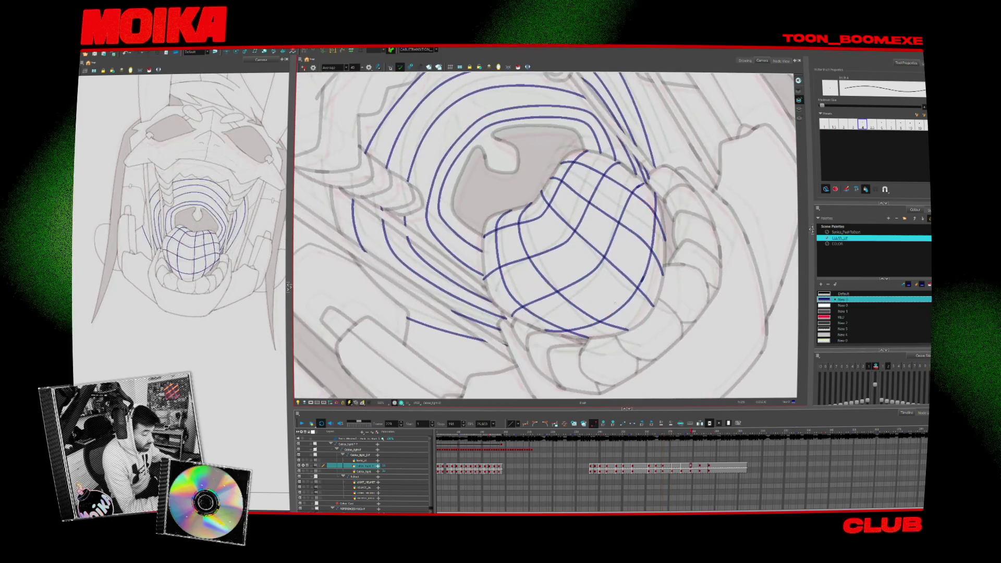
Step back to the earlier mouth drawing and toggle between the thick brush and thin pencil presets.
key("comma")
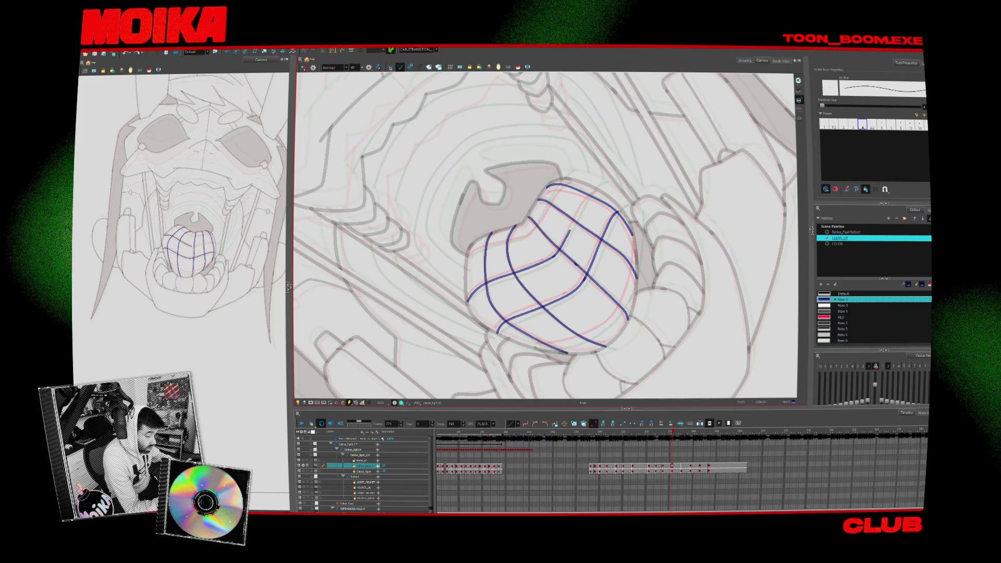
key("alt+b")
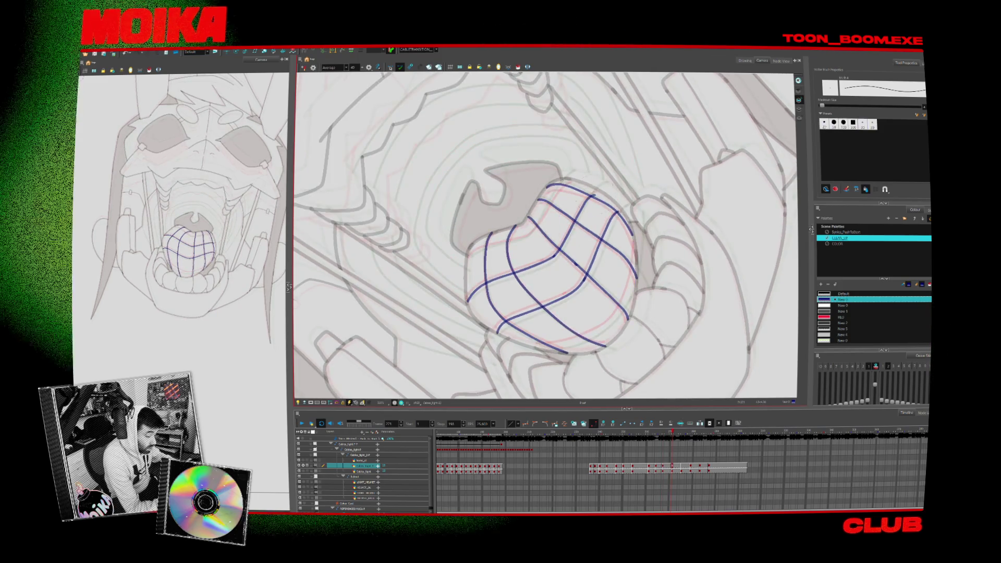
key("alt+/")
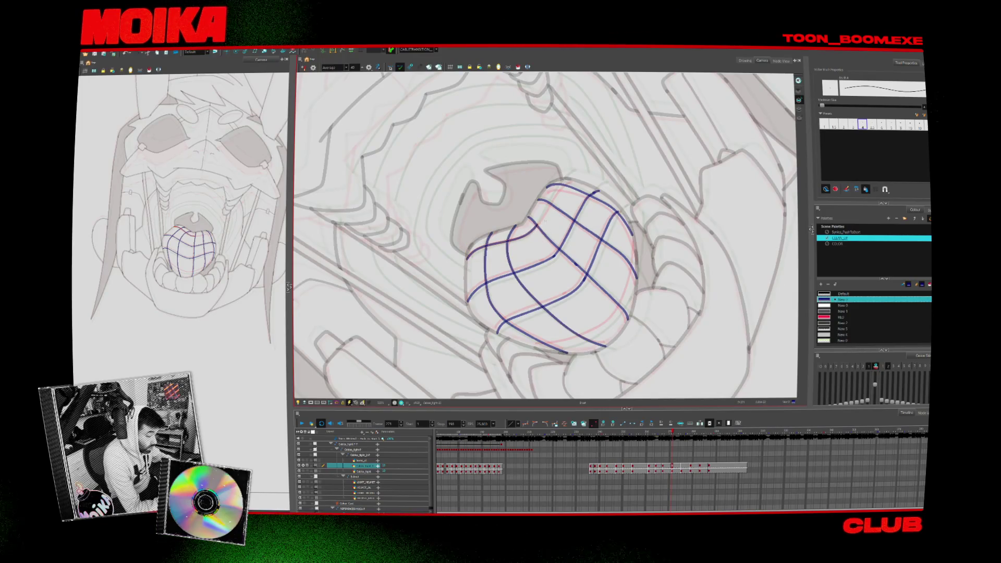
left_click_drag(626, 157, 470, 352)
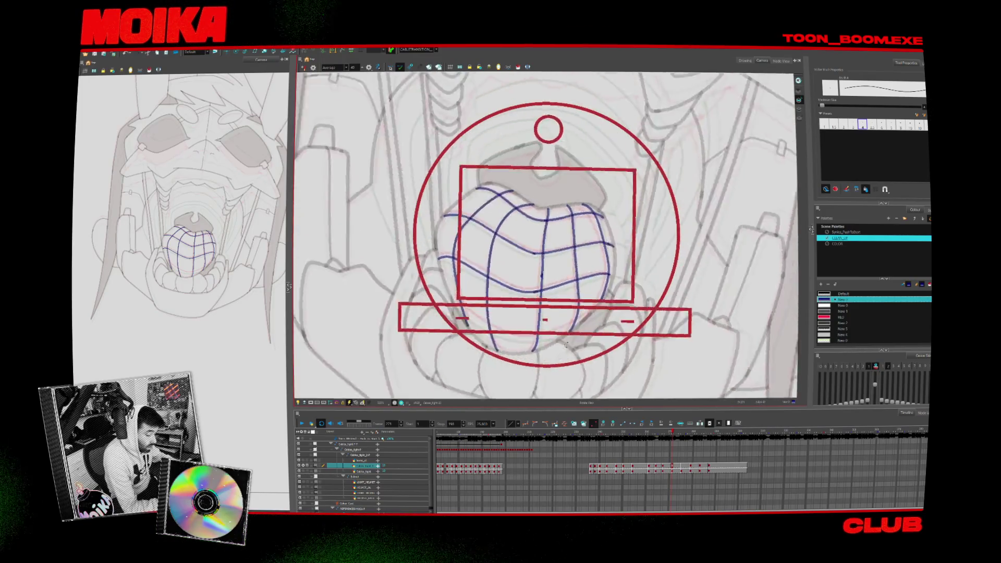
Advance three drawings to the mouth pose framed by blue throat rings.
key("period")
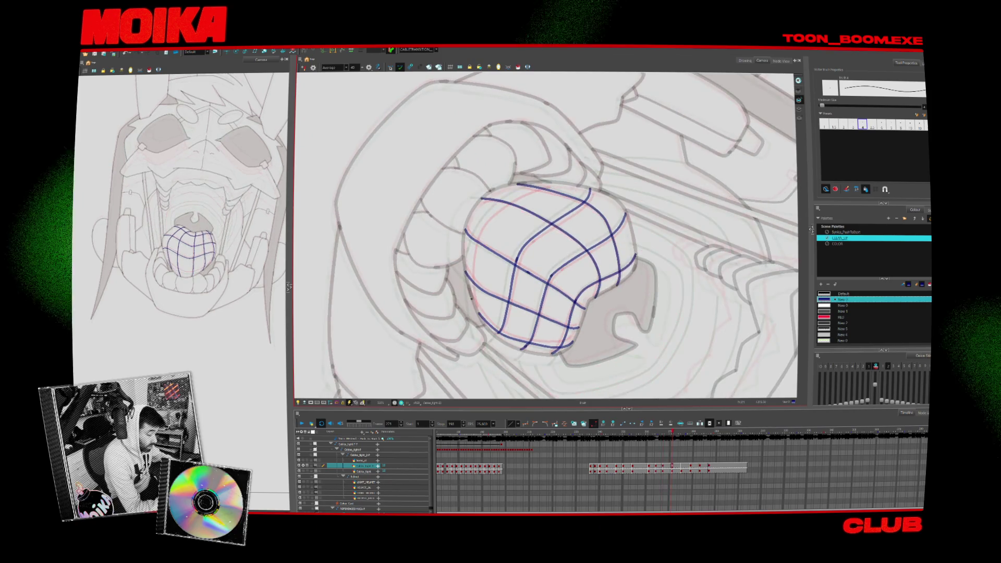
key("period")
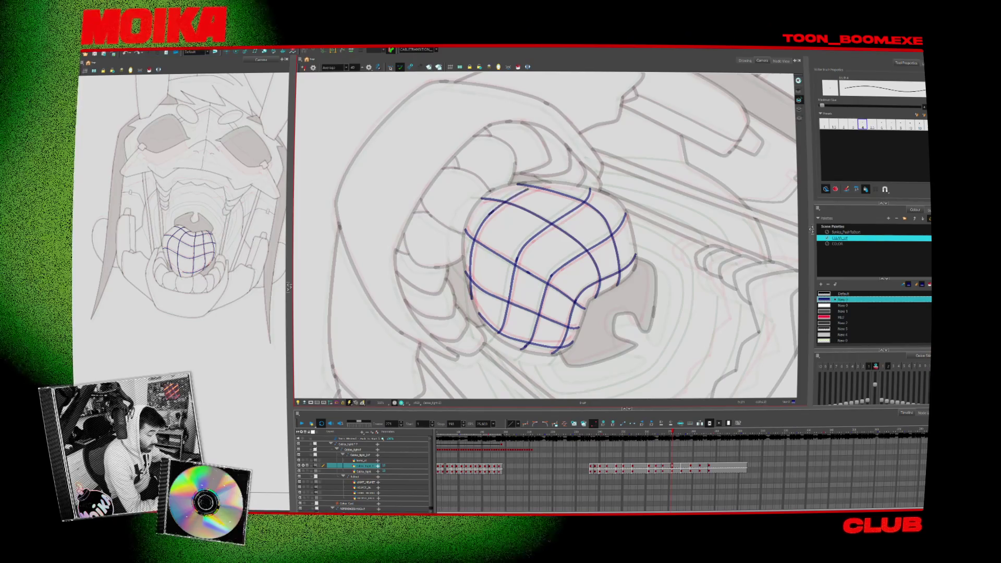
key("period")
Flip between neighbouring drawings and land on the one still needing tongue lines, view rotated.
left_click_drag(625, 157, 469, 313)
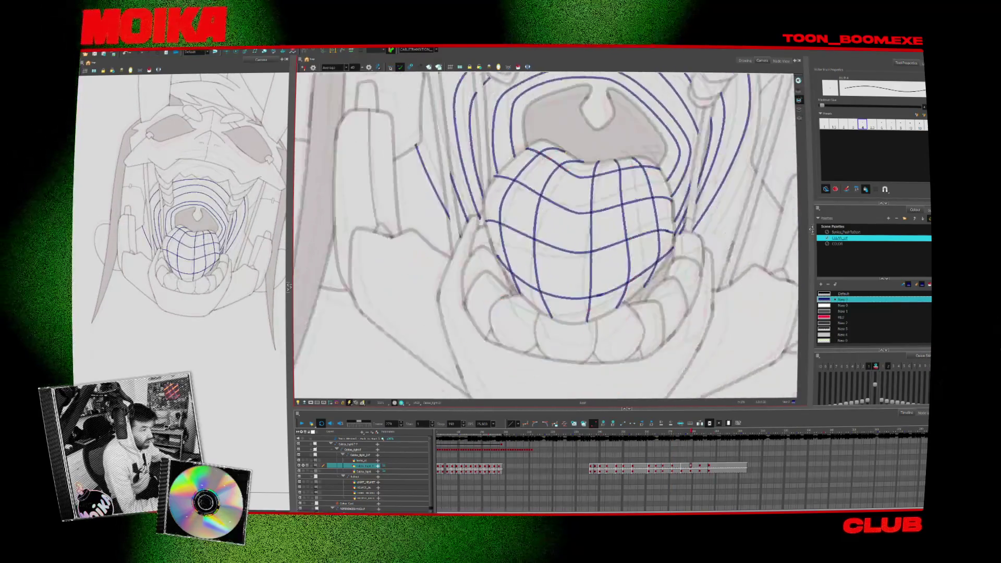
key("period")
key("period")
key("period")
key("period")
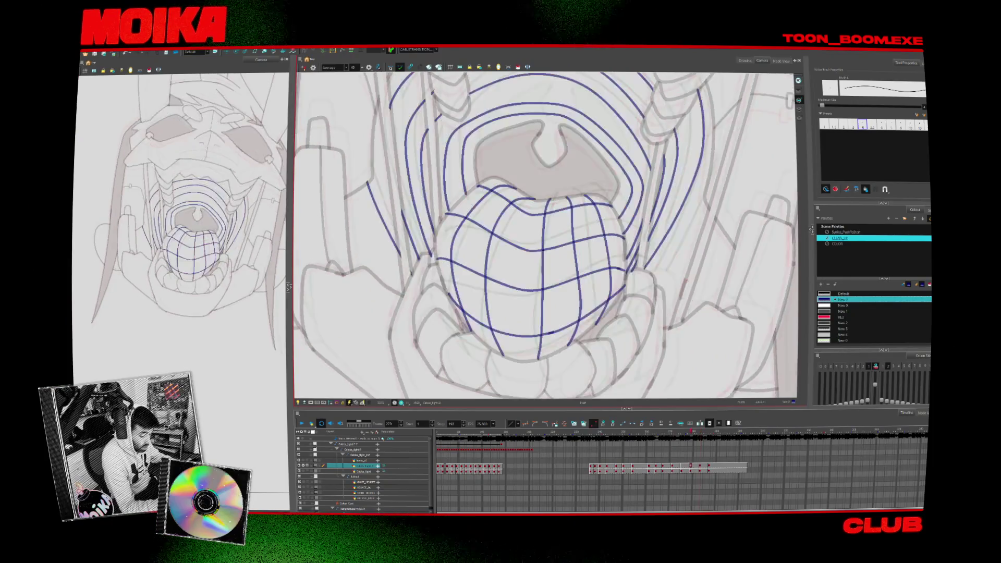
key("comma")
key("period")
key("comma")
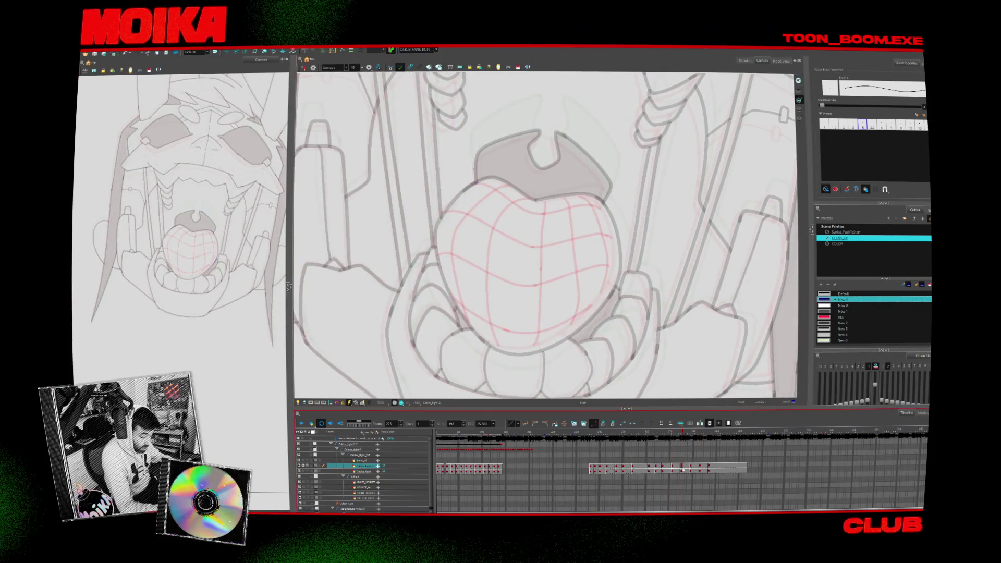
key("period")
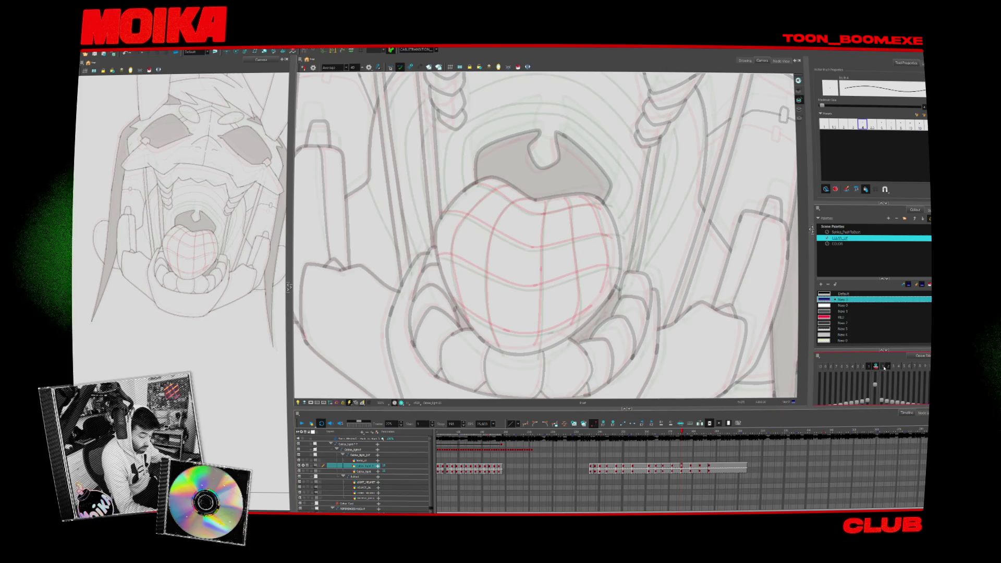
key("v")
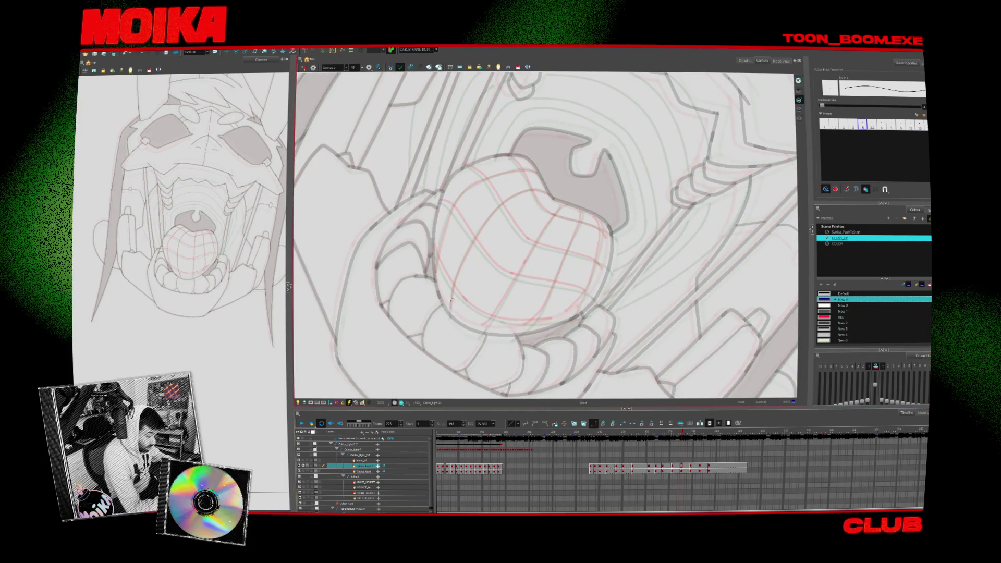
Draw the first curved contour line down the tongue and extend it over the top.
left_click_drag(450, 314, 522, 192)
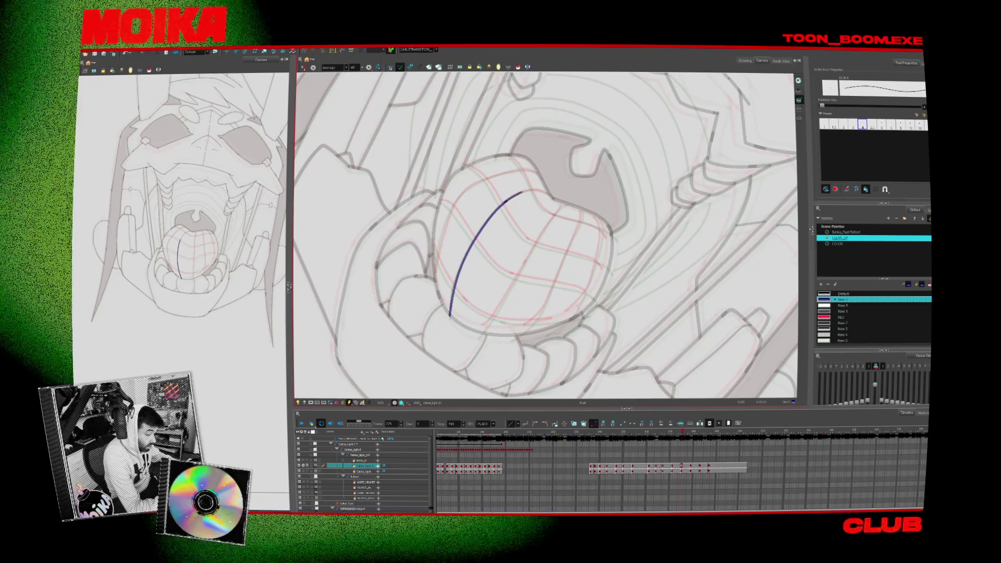
left_click_drag(505, 202, 553, 194)
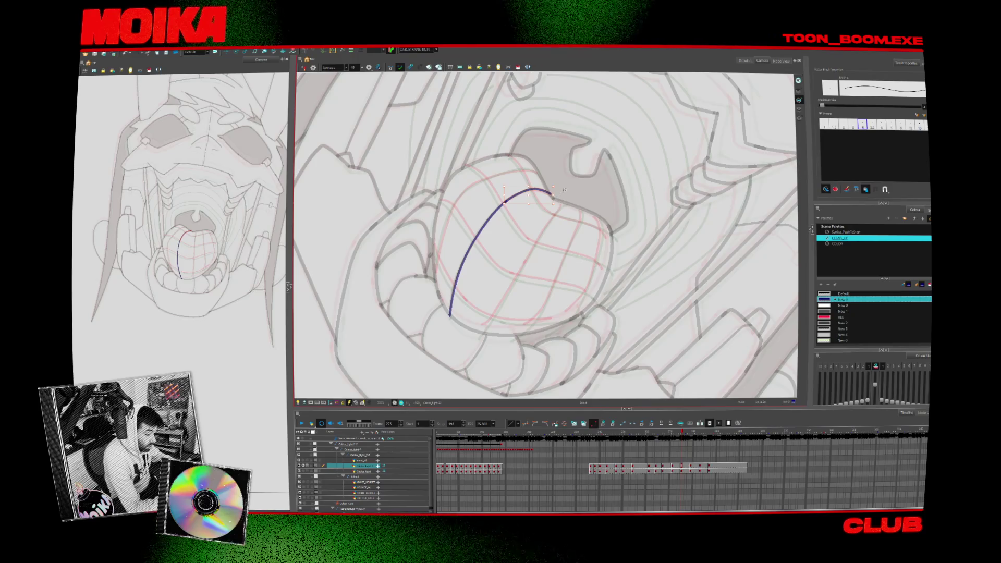
left_click_drag(529, 225, 524, 275)
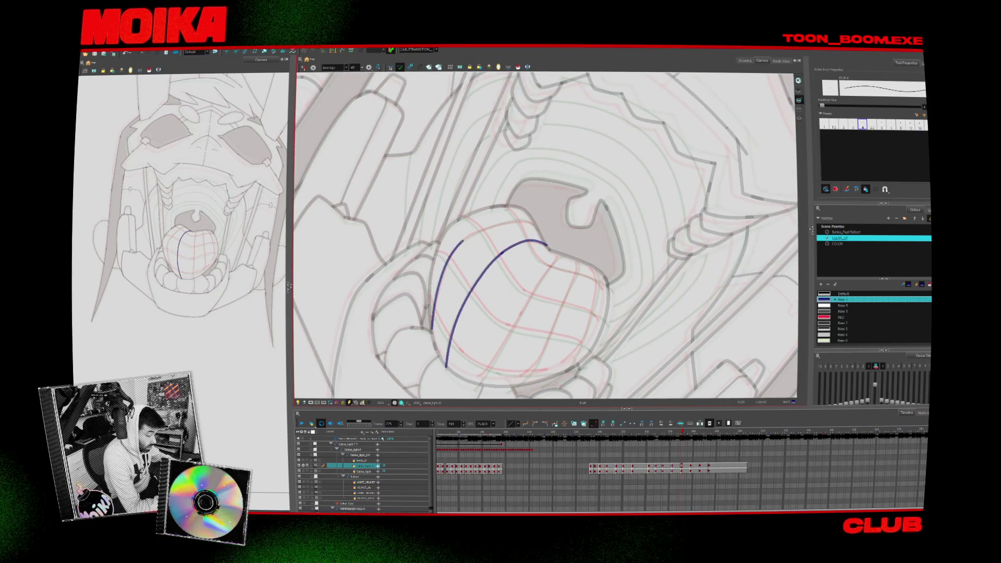
left_click_drag(516, 258, 509, 309)
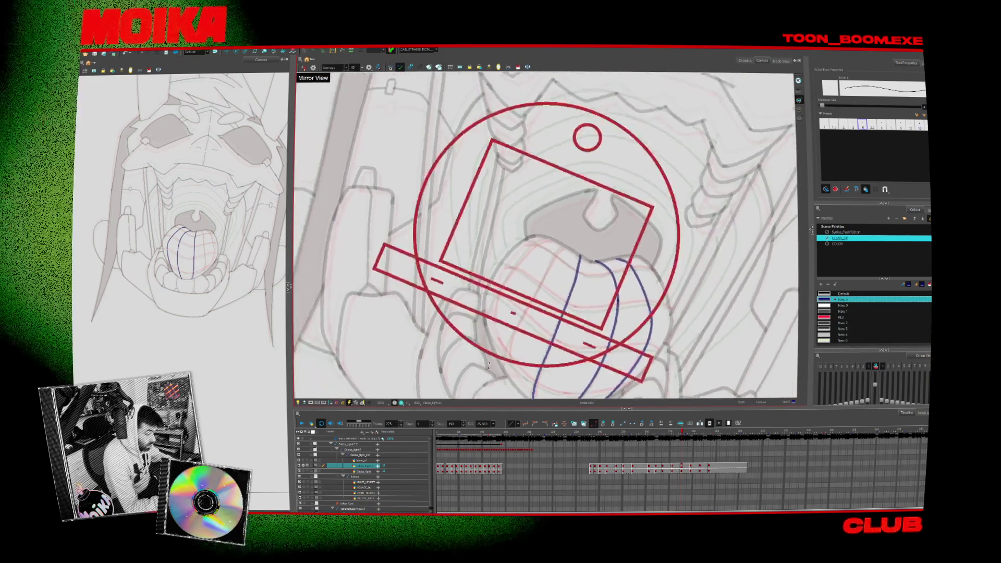
Add two more curved vertical contour strokes on the tongue, rotating between them.
left_click_drag(548, 235, 509, 297)
left_click_drag(562, 252, 479, 361)
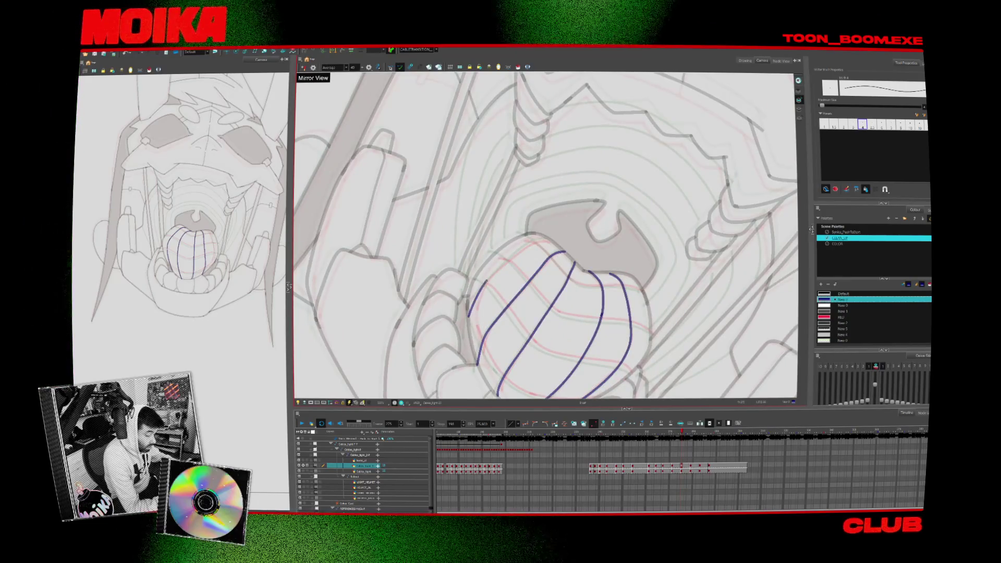
left_click_drag(469, 328, 610, 313)
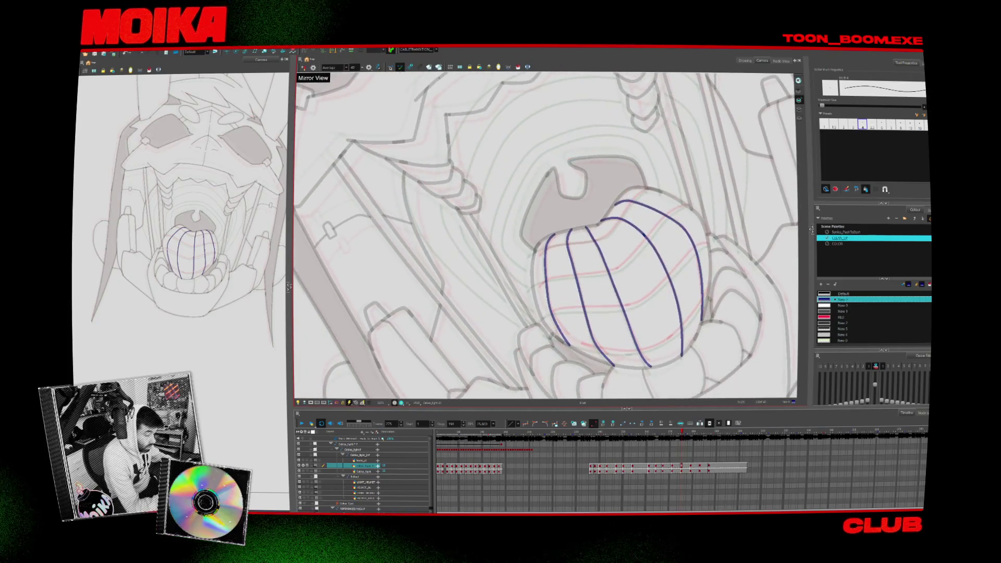
left_click_drag(548, 344, 583, 346)
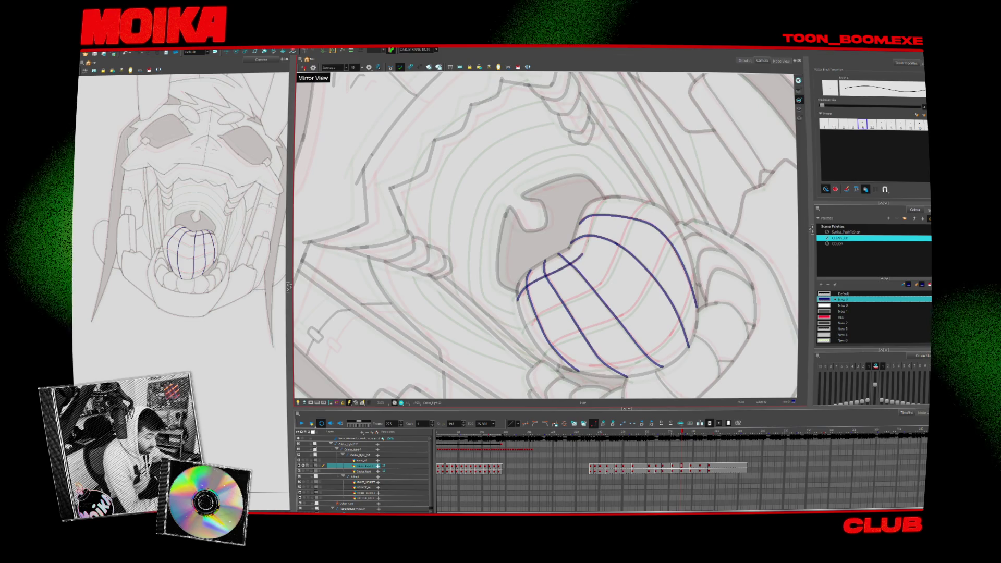
left_click_drag(525, 328, 603, 280)
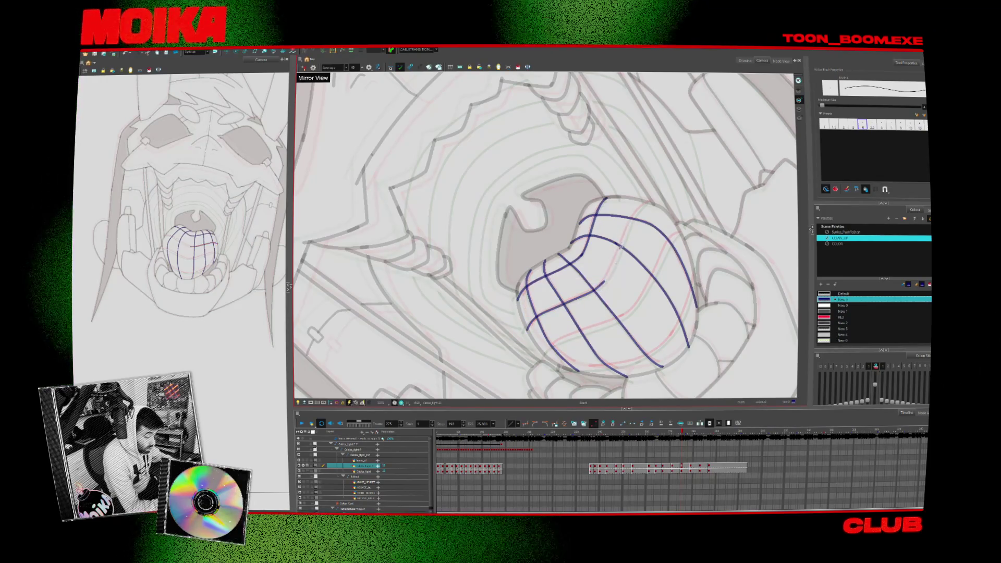
Draw the crossing line along the tongue's lower grid, then advance two drawings.
left_click_drag(574, 318, 545, 281)
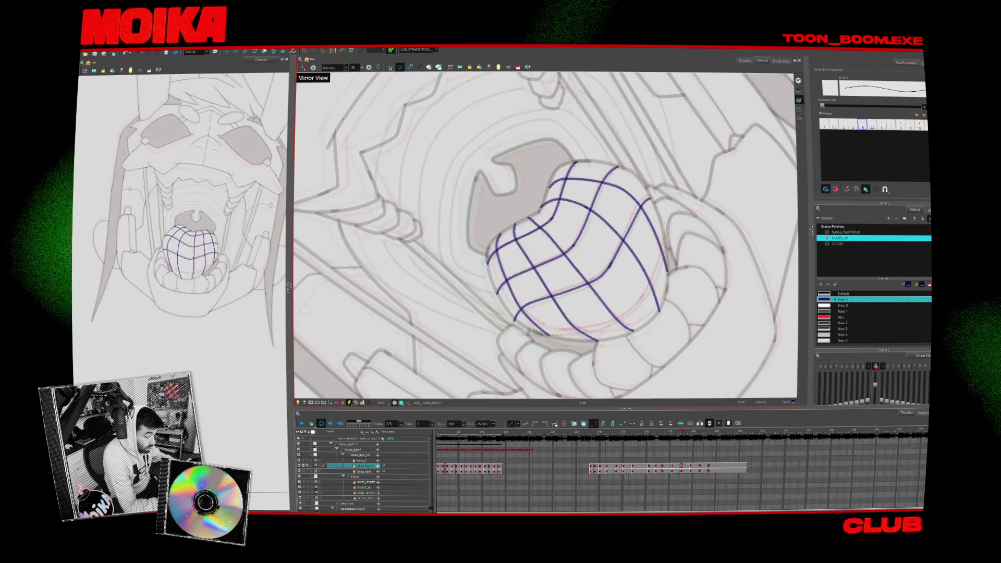
left_click_drag(519, 319, 636, 309)
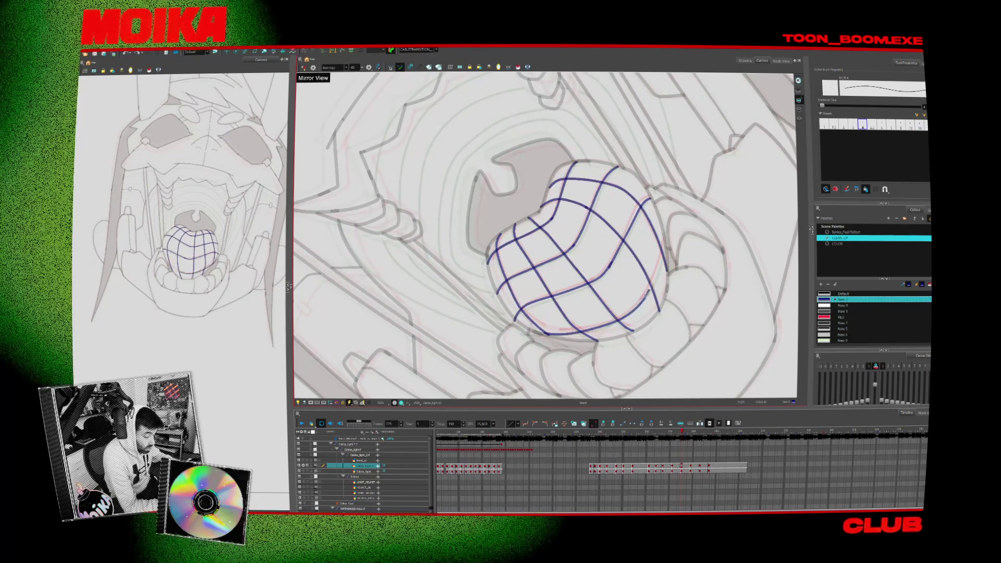
key("period")
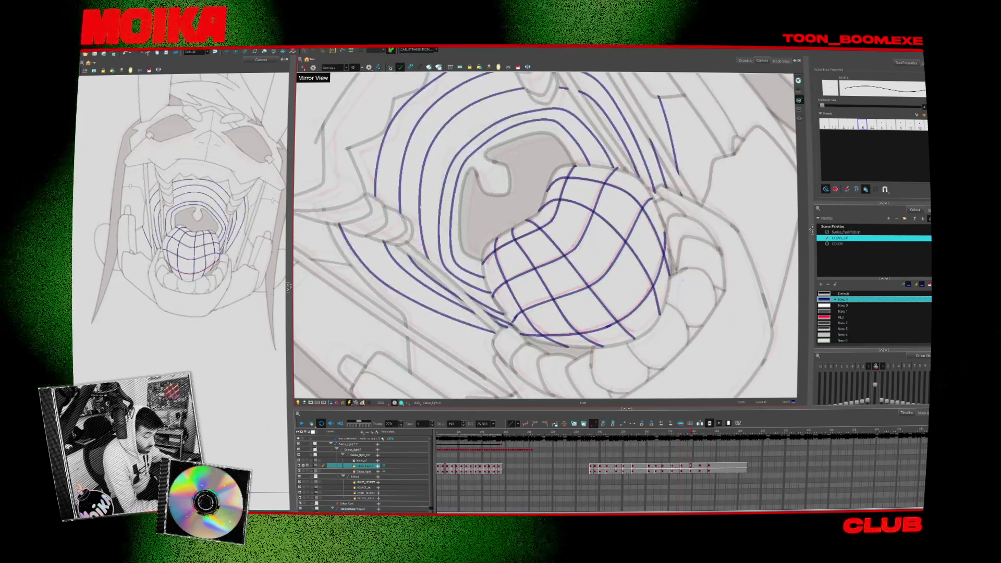
key("period")
left_click_drag(609, 195, 563, 266)
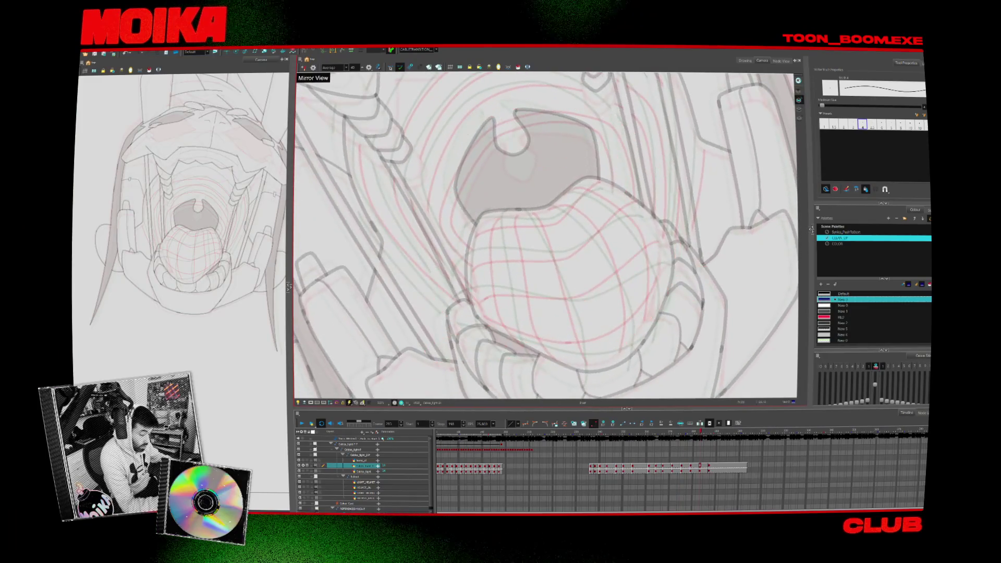
Draw a wavy line across the upper tongue plus short horizontal strokes, then extend the upper line.
left_click_drag(471, 309, 477, 316)
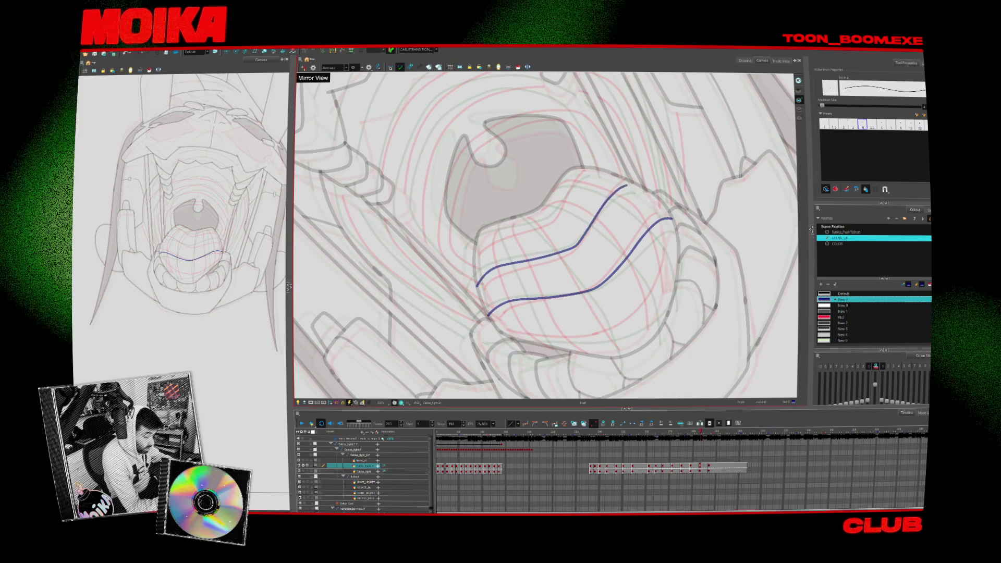
left_click_drag(475, 247, 633, 185)
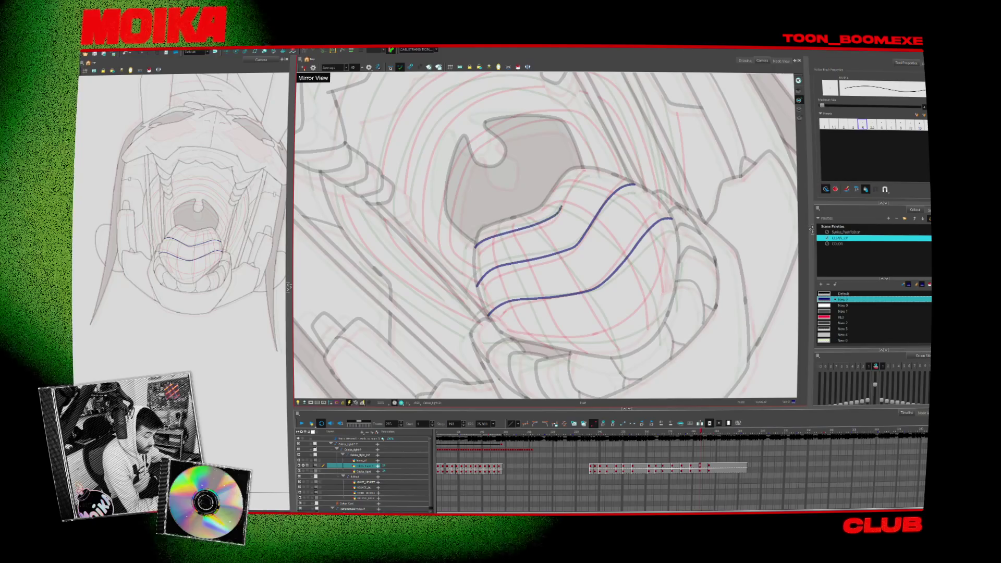
left_click_drag(547, 234, 519, 201)
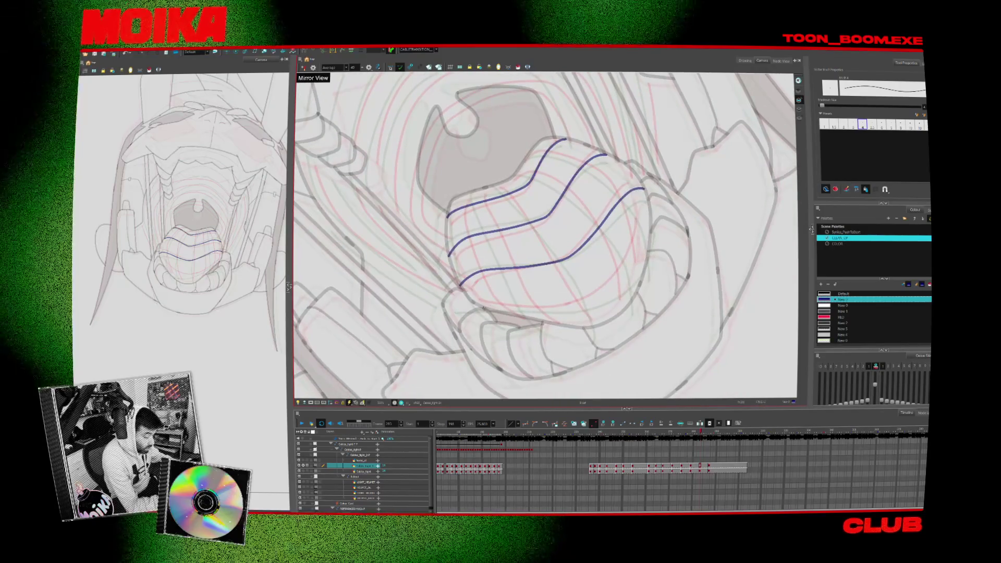
left_click_drag(482, 307, 517, 308)
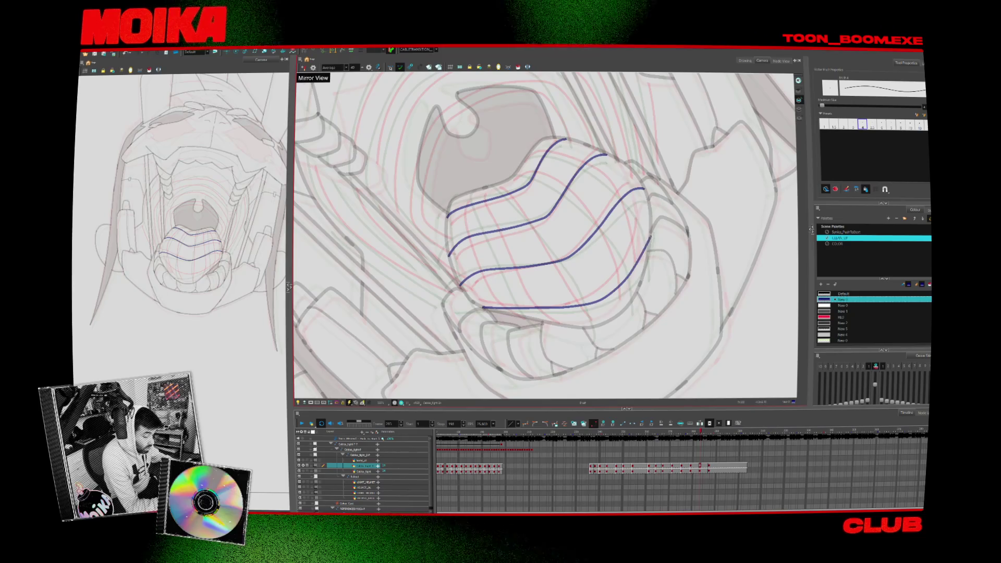
left_click_drag(469, 157, 626, 172)
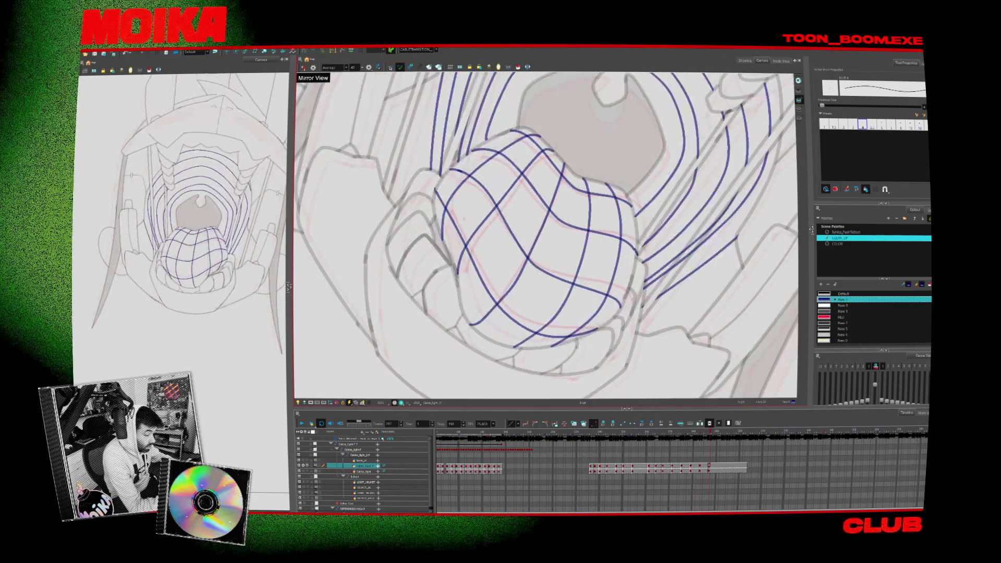
left_click_drag(533, 165, 557, 155)
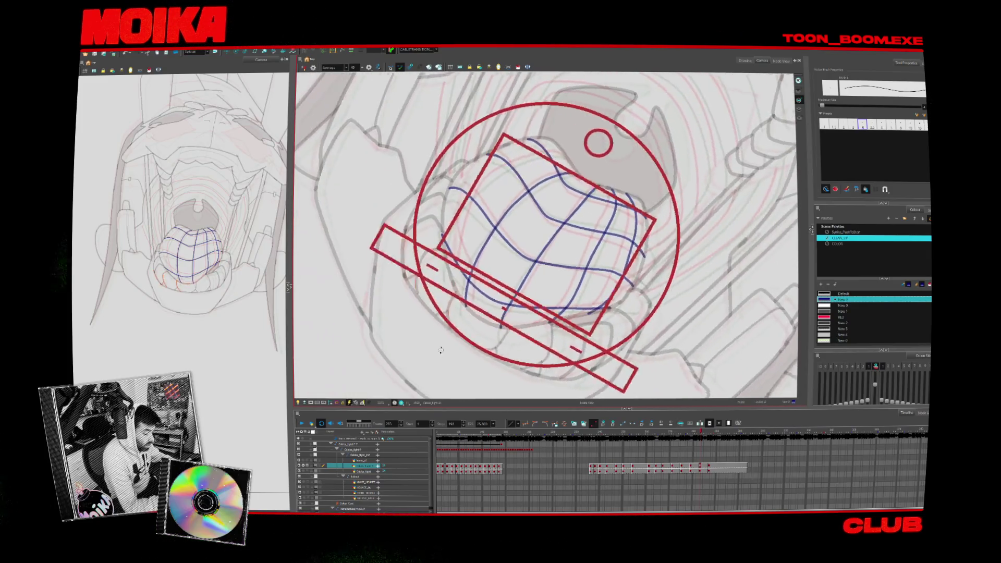
Rotate the view back, flip to the throat-ring drawing and back, and show the whole head.
left_click_drag(478, 276, 486, 365)
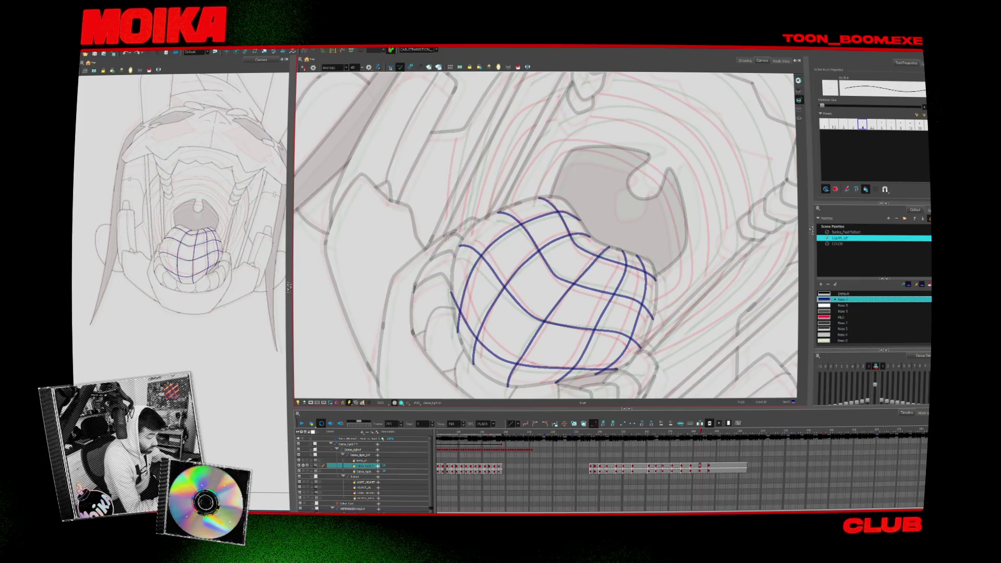
key("period")
key("comma")
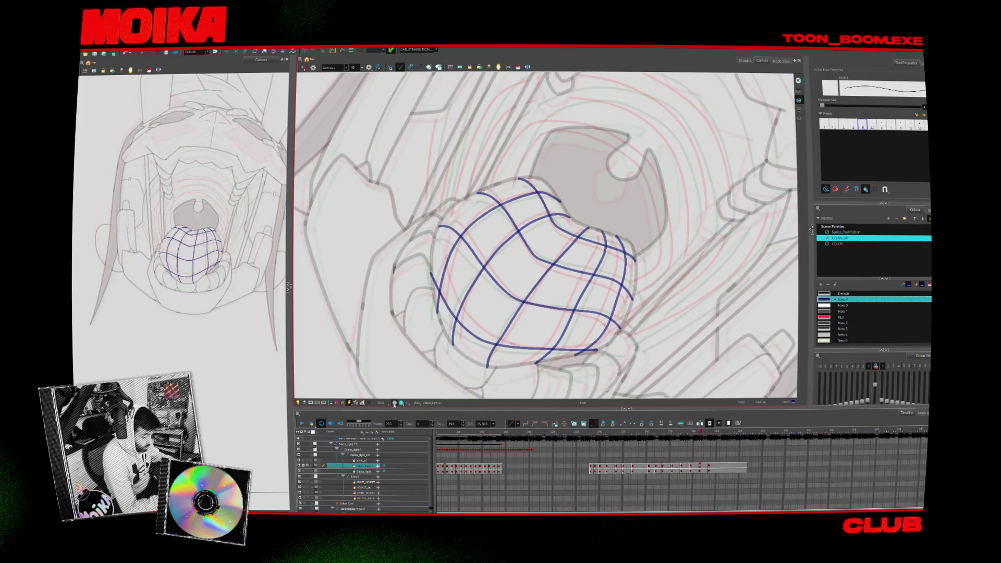
scroll(545, 235, "down", 5)
key("period")
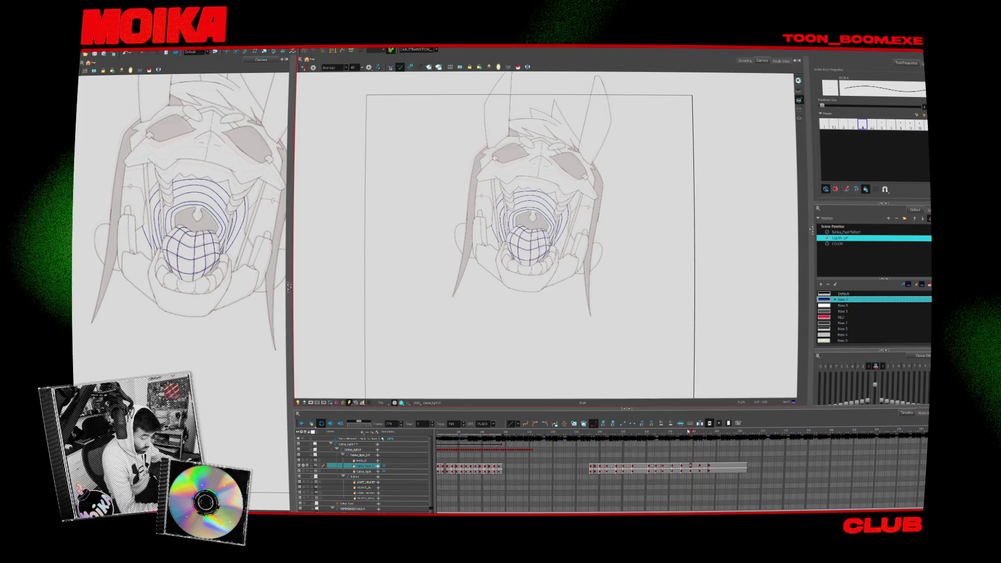
Play through the animation frames, then switch to the Select tool on the open-mouth drawing.
key("Return")
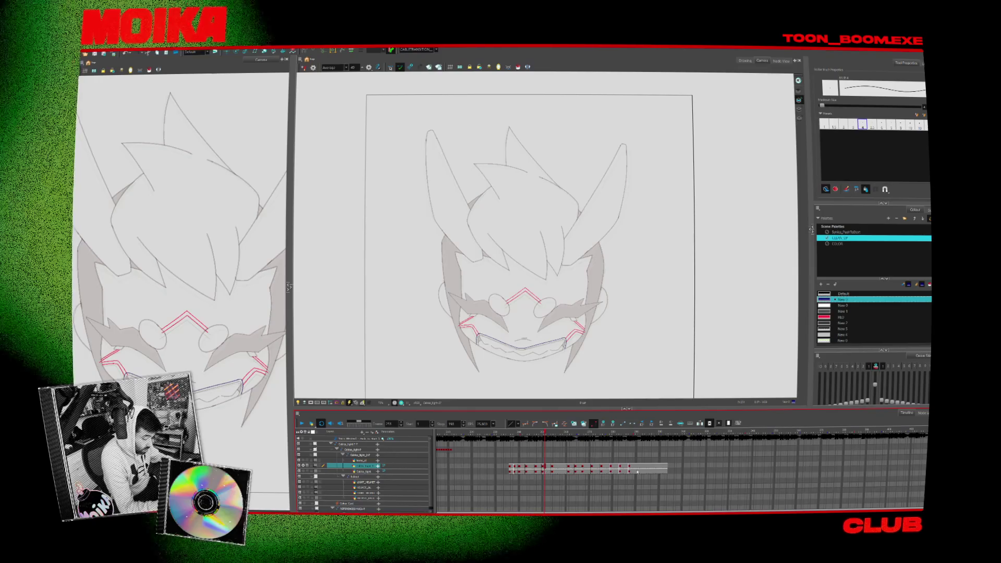
left_click_drag(529, 247, 515, 304)
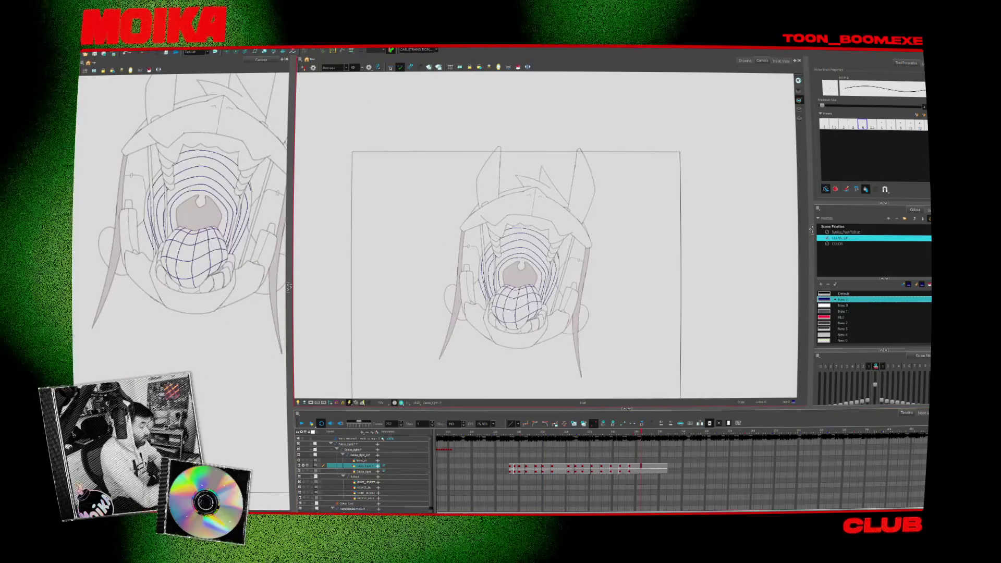
key("alt+s")
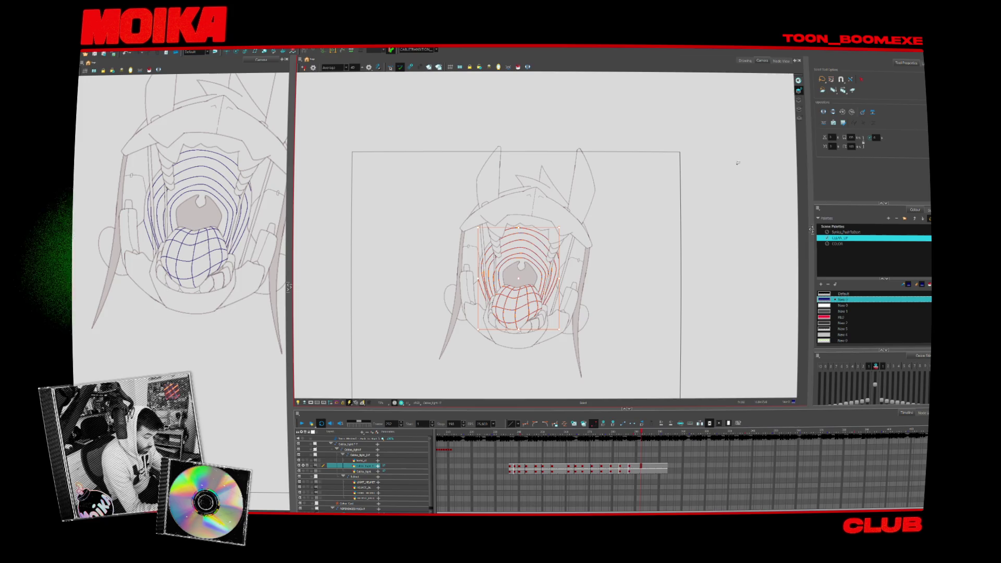
Step back three frames then forward two to compare the tongue lines across drawings.
key("comma")
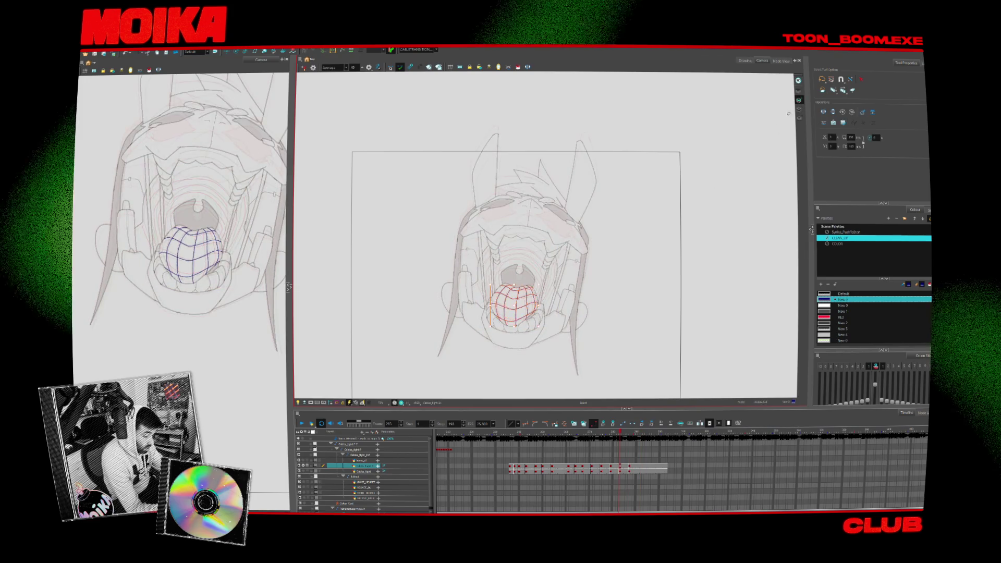
key("comma")
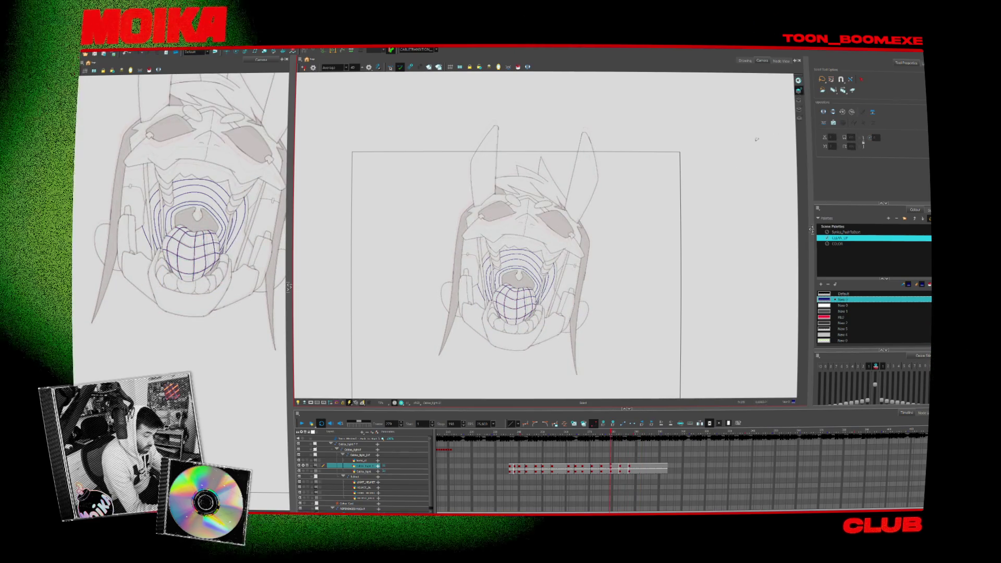
key("comma")
key("period")
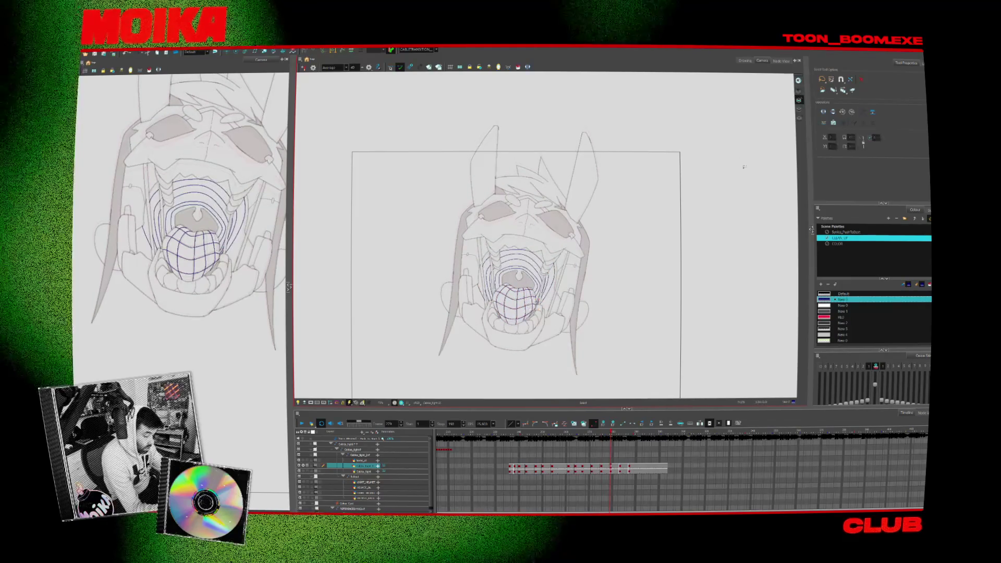
key("period")
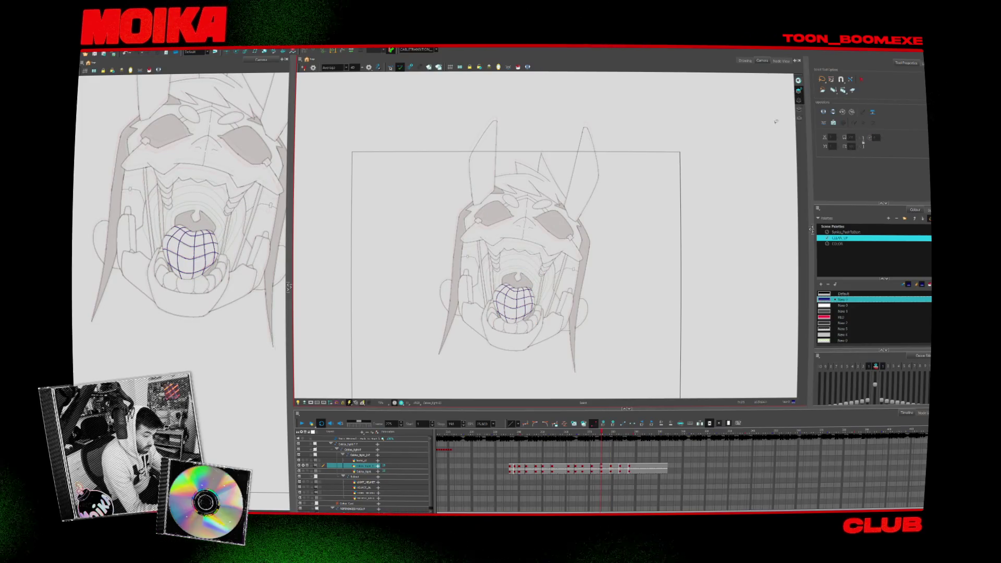
Flip past the angry-face drawing and stop on the skull drawing with the tongue grid.
key("comma")
key("period")
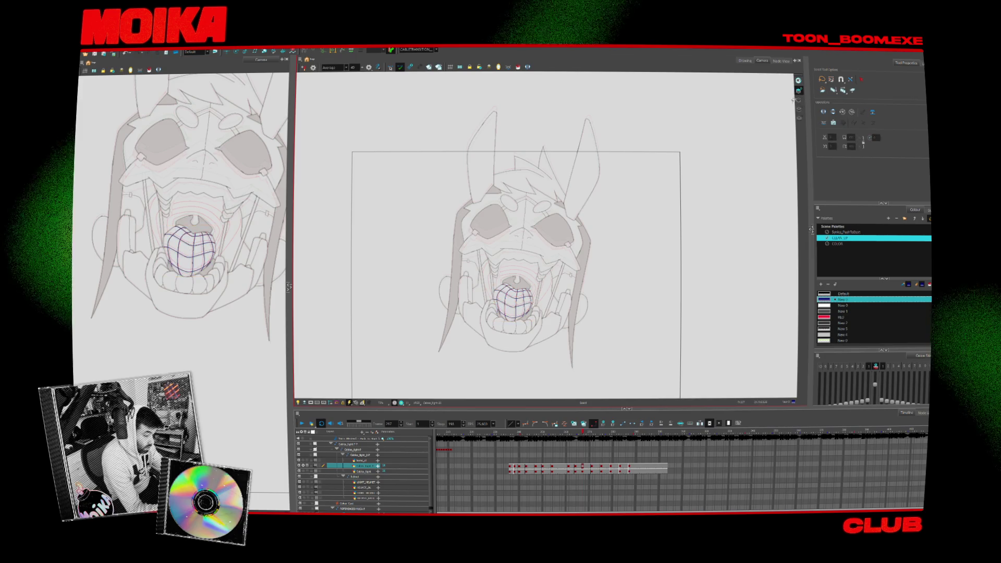
key("comma")
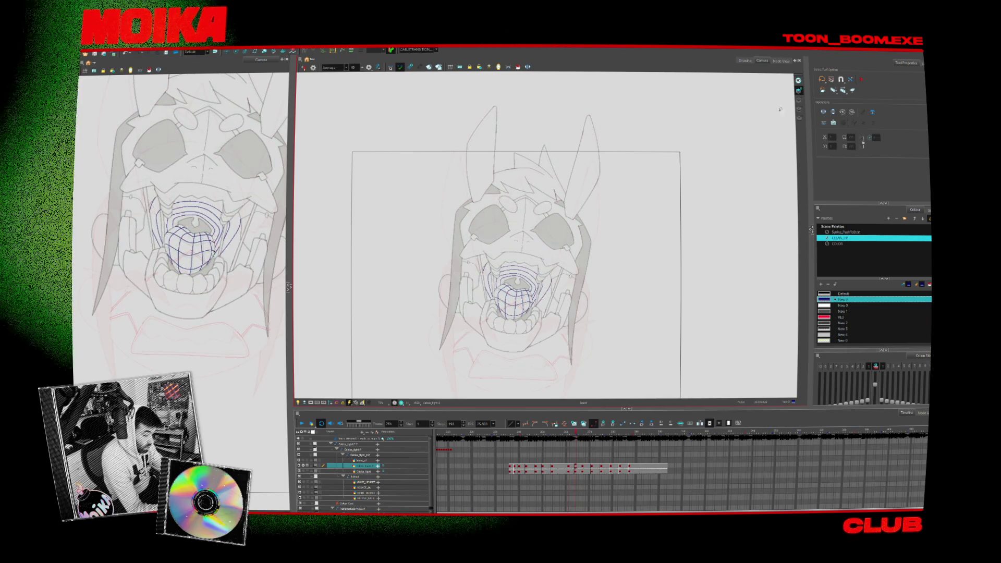
key("comma")
key("period")
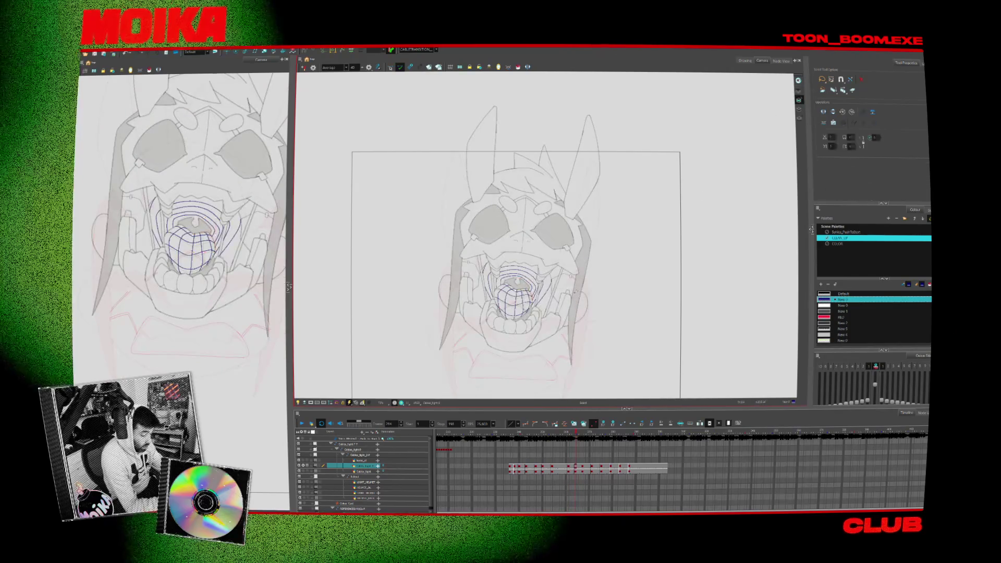
scroll(561, 321, "up", 2)
scroll(562, 322, "up", 3)
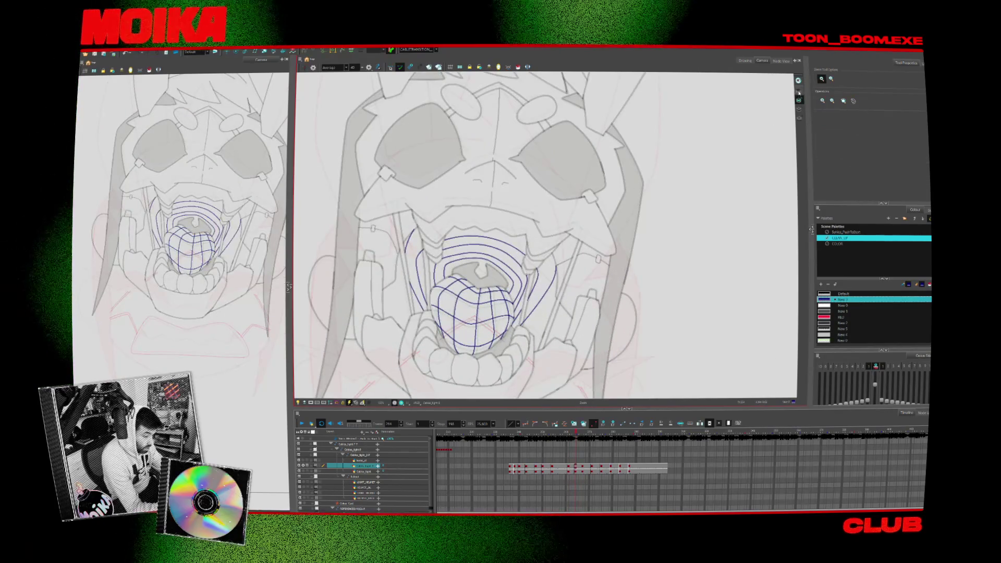
Check the redrawn tongue on neighbouring frames and zoom out to see the whole head.
key("period")
key("comma")
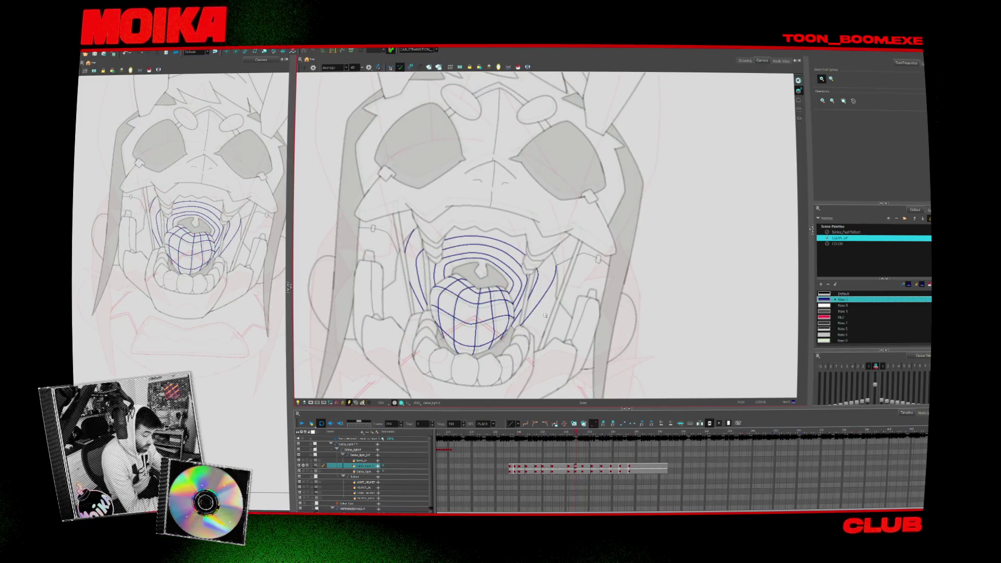
key("period")
key("period")
key("period")
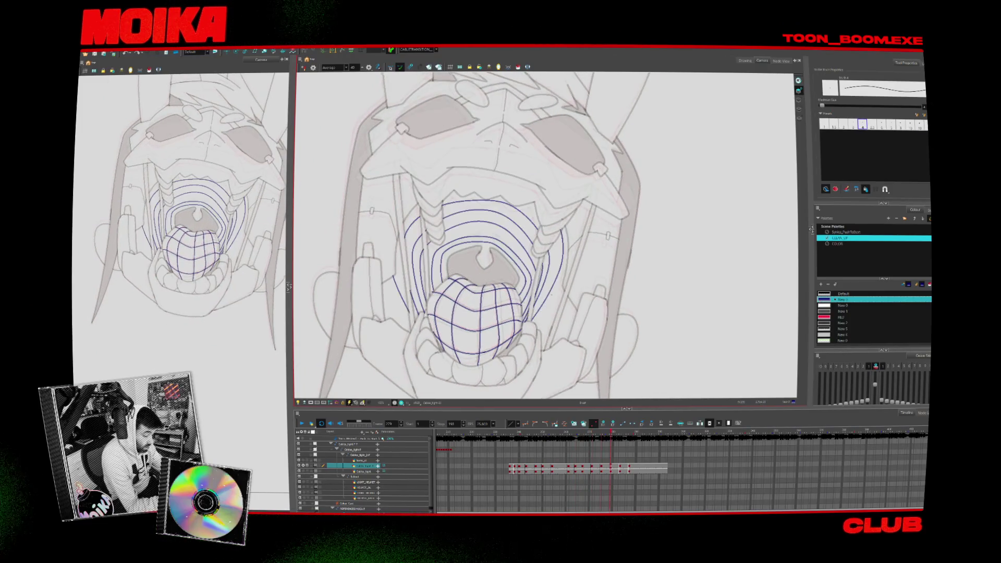
left_click(551, 314, "alt")
scroll(548, 350, "down", 1)
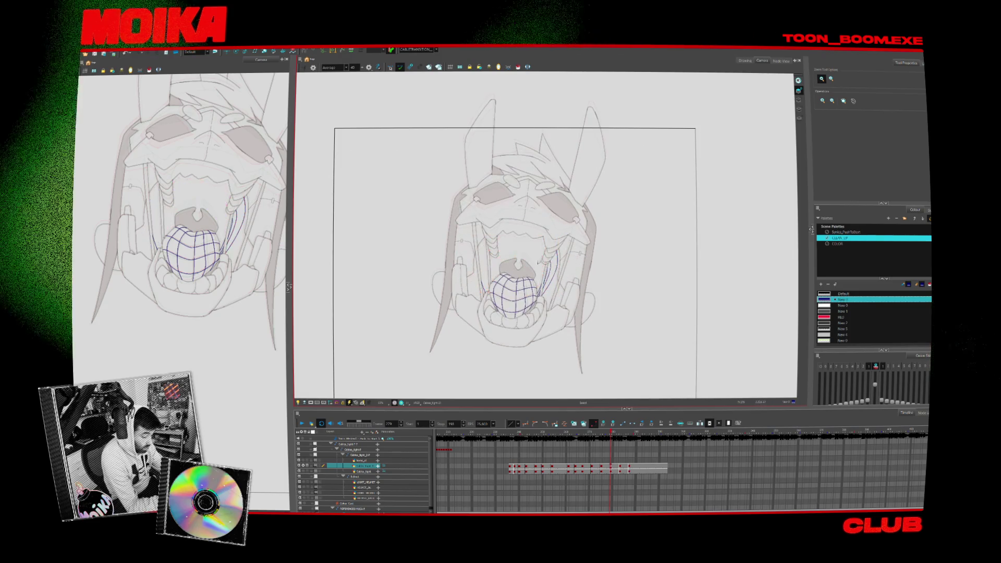
Step back three frames through earlier mouth poses.
key("comma")
key("comma")
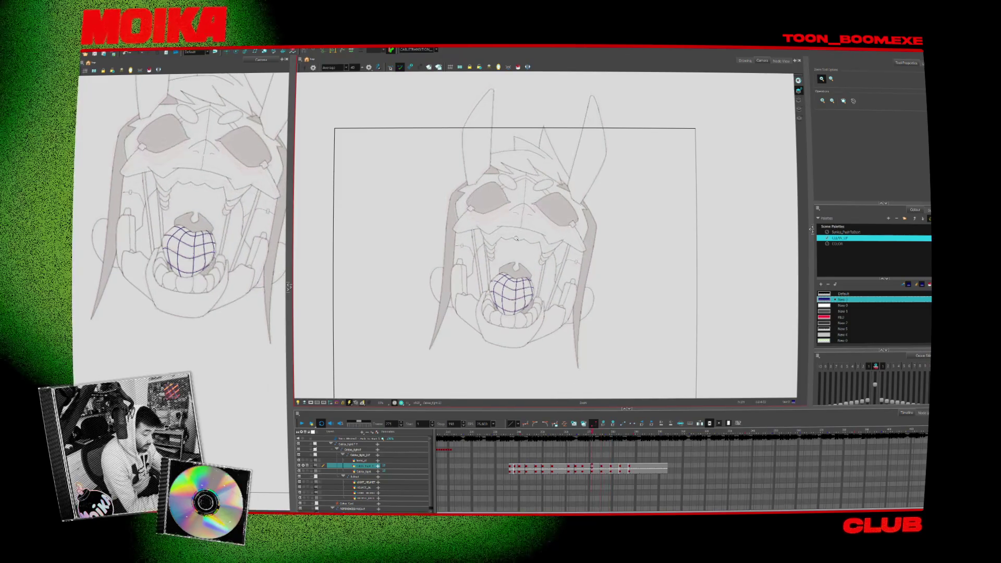
key("comma")
key("comma")
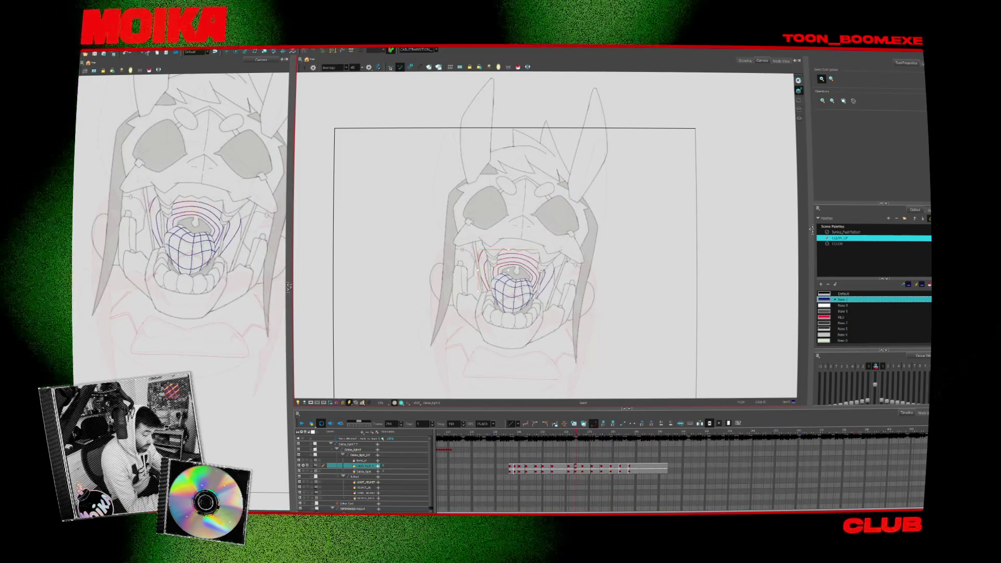
key("comma")
key("comma")
key("comma")
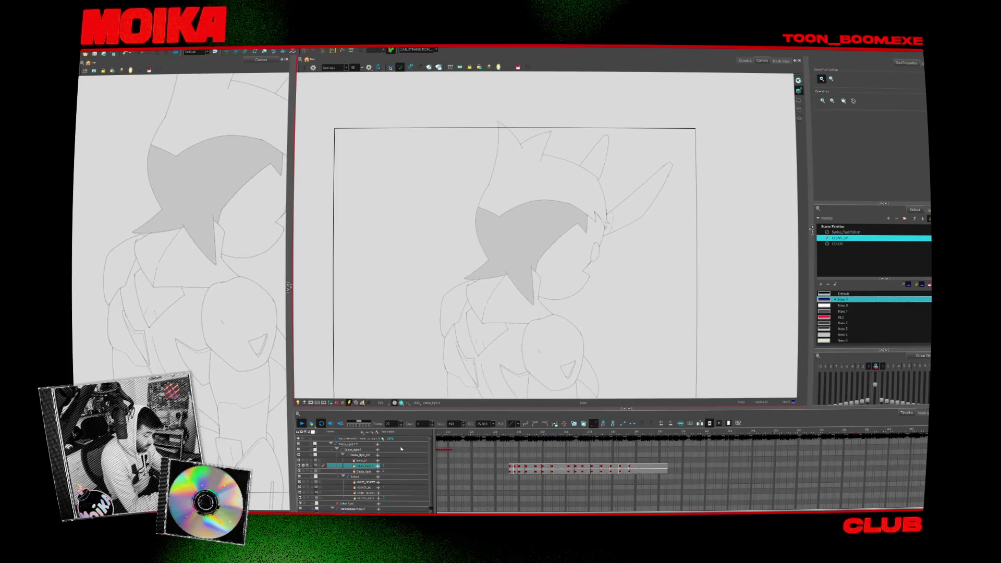
Scrub the Timeline playhead back and forth between open- and closed-mouth poses.
left_click(601, 436)
scroll(601, 436, "right", 5)
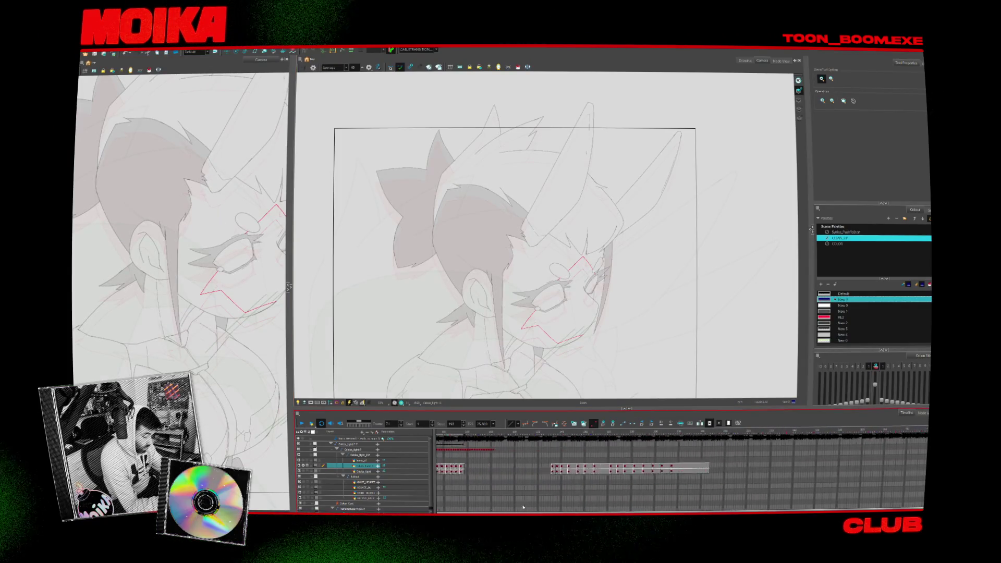
left_click(472, 437)
left_click_drag(471, 435, 530, 435)
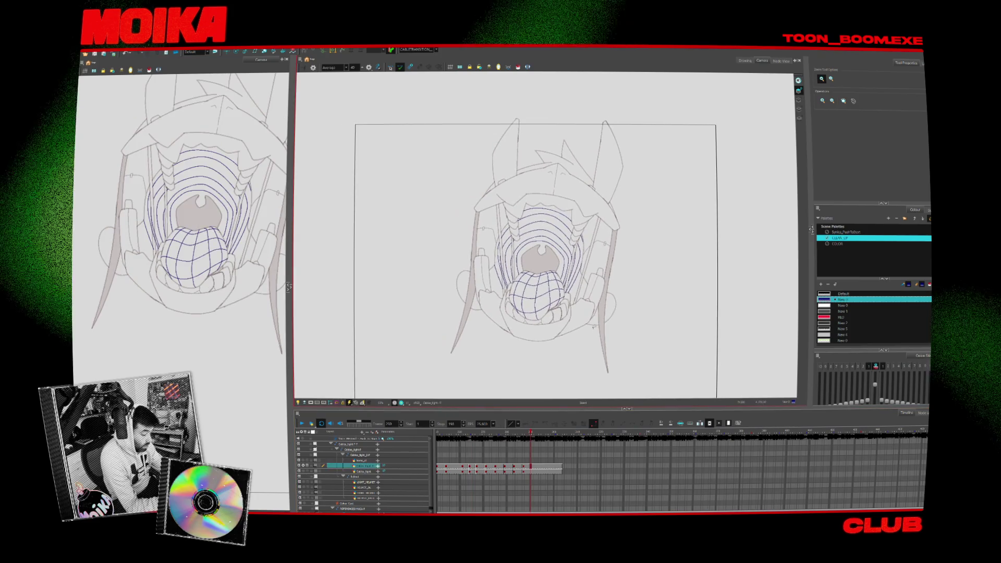
left_click(451, 437)
left_click(471, 437)
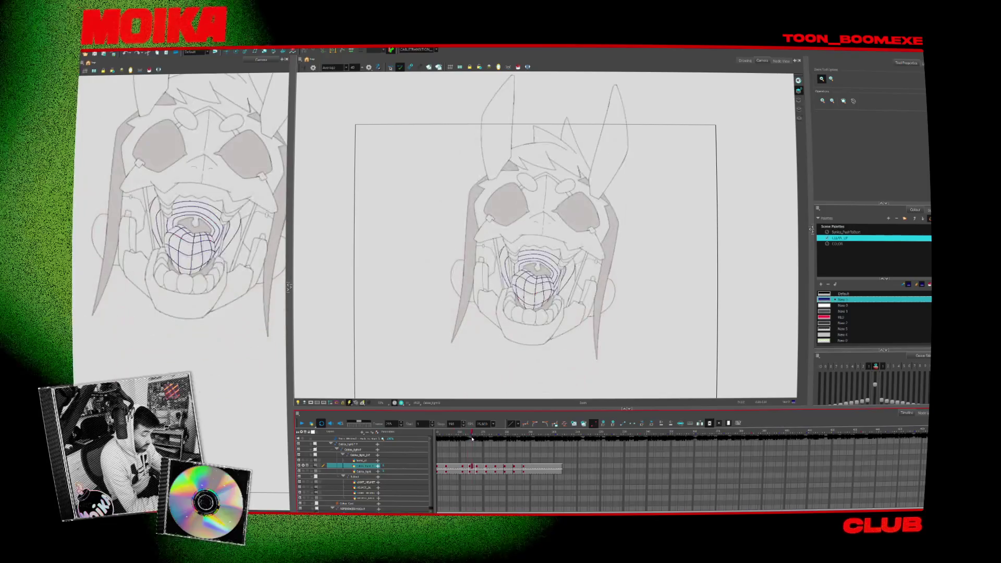
left_click_drag(471, 437, 483, 437)
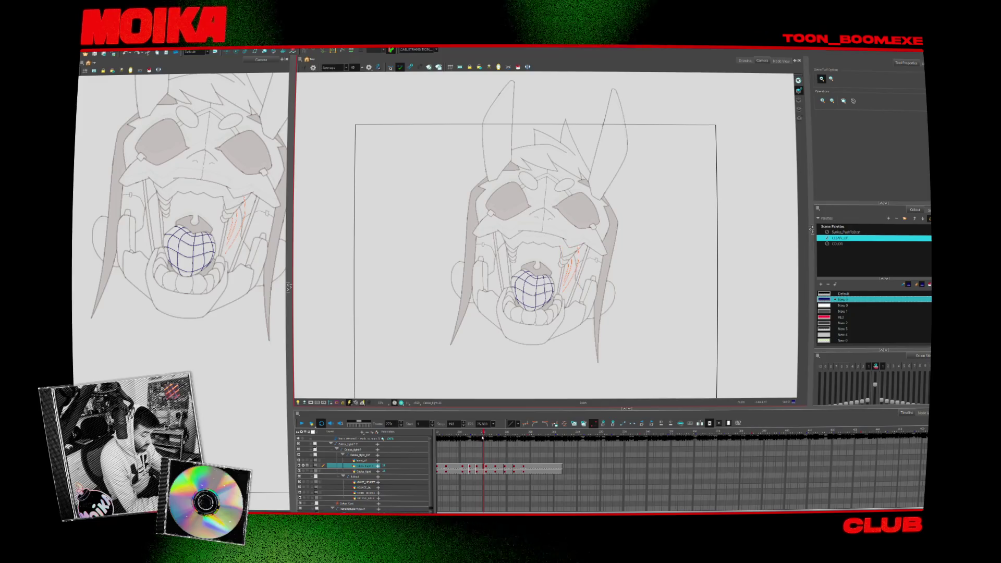
left_click_drag(483, 437, 514, 437)
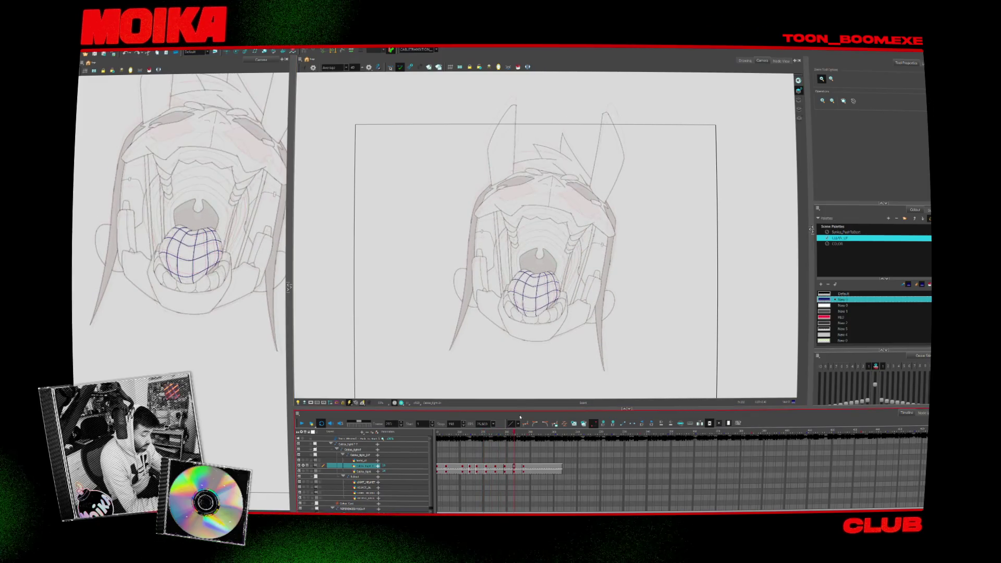
Flip between neighbouring mouth poses to the upturned open-mouth drawing and return to the Brush.
key("comma")
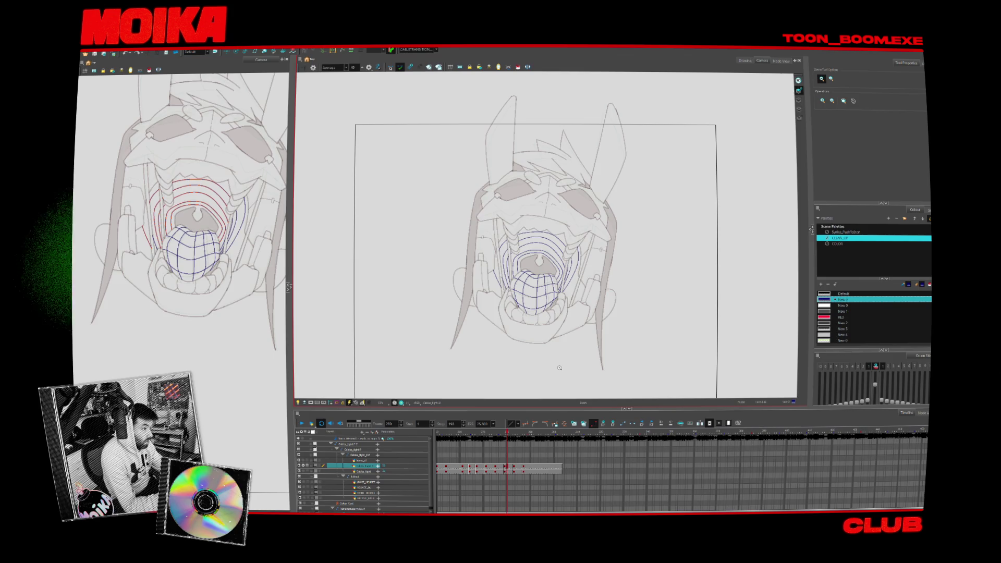
key("comma")
key("period")
key("period")
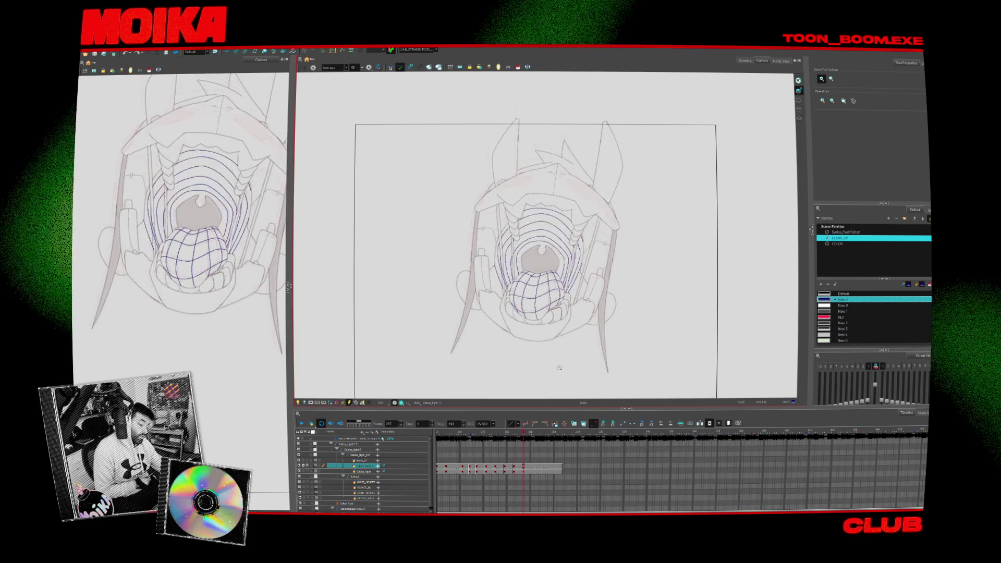
key("comma")
key("period")
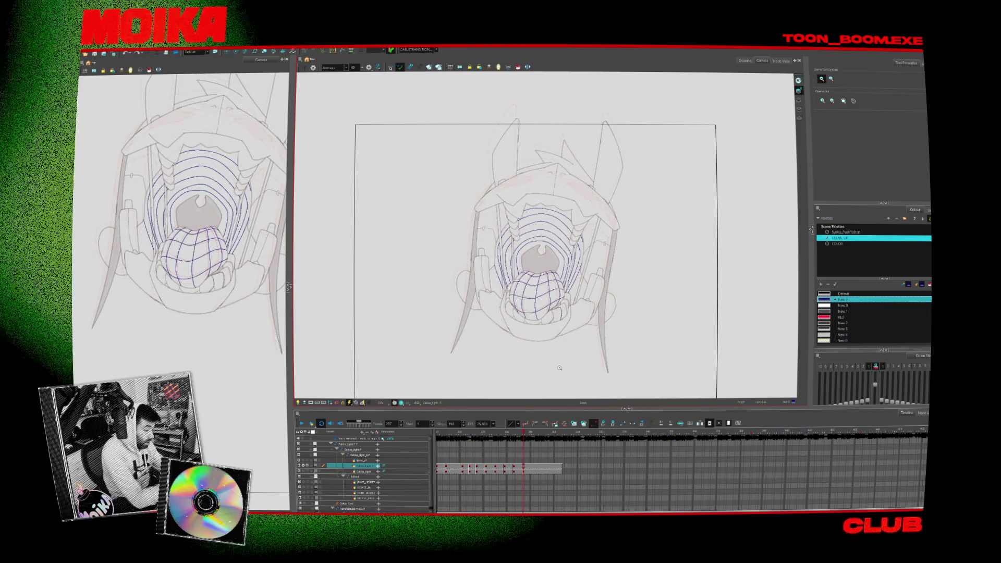
key("alt+b")
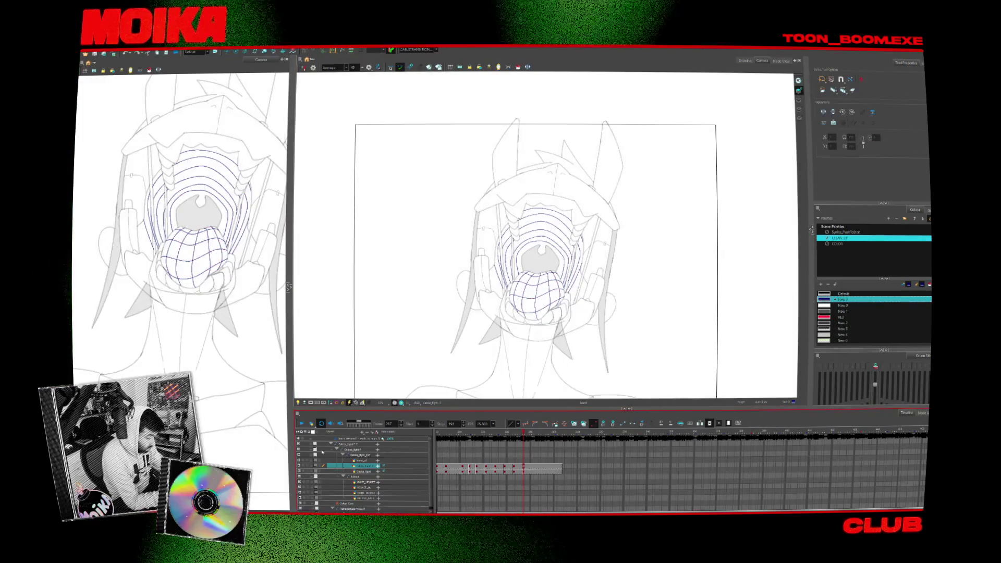
Nudge the view, then step forward and back through drawings to the skull-faced open-jaw pose.
left_click_drag(596, 284, 579, 288)
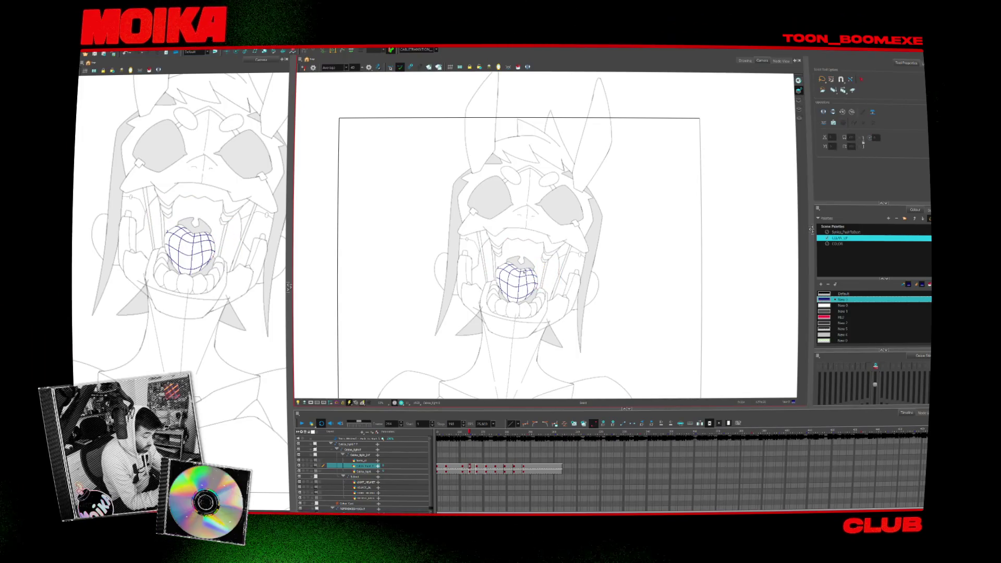
key("period")
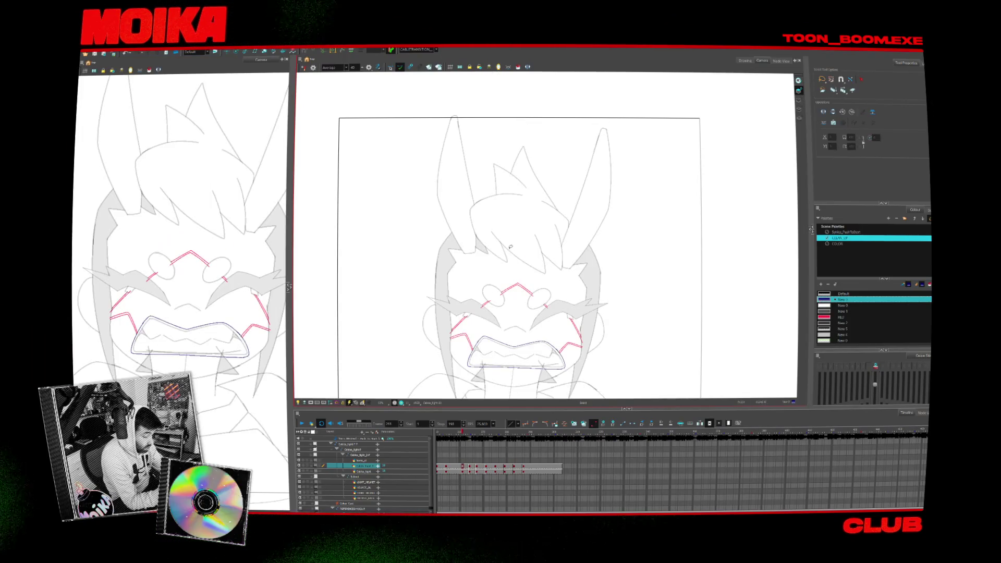
key("period")
key("period")
key("period")
key("period")
key("comma")
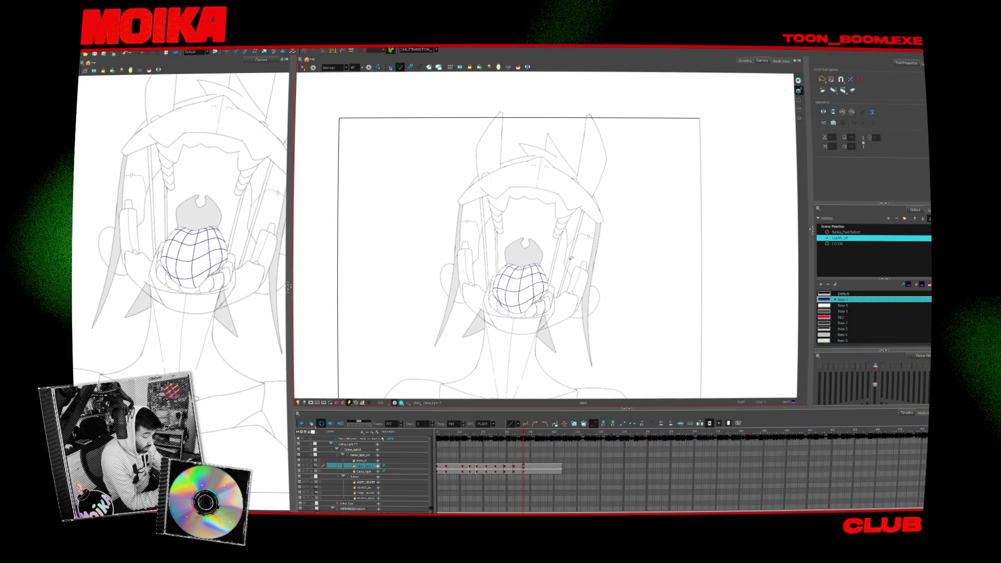
key("comma")
key("comma")
key("comma")
key("comma")
key("comma")
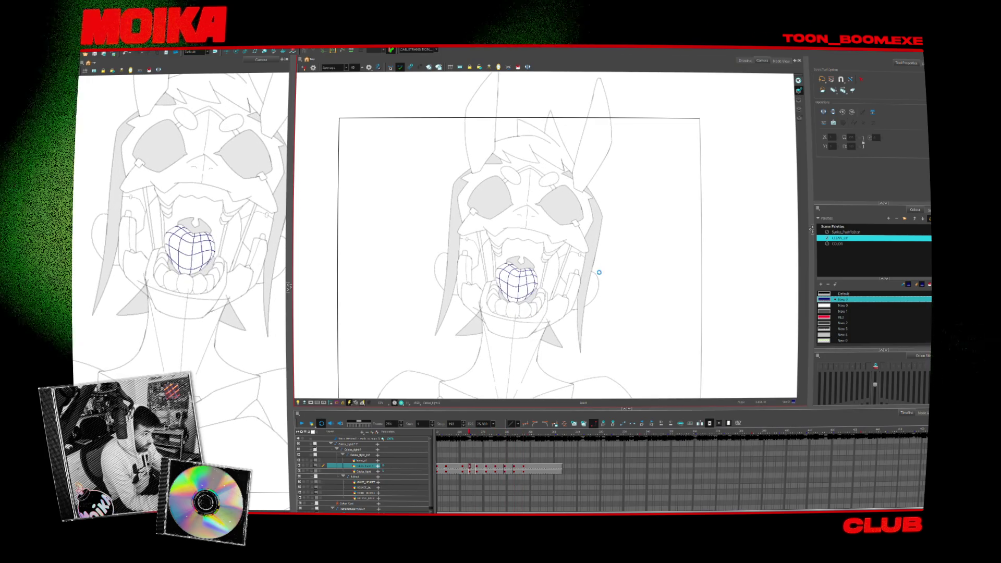
key("period")
key("comma")
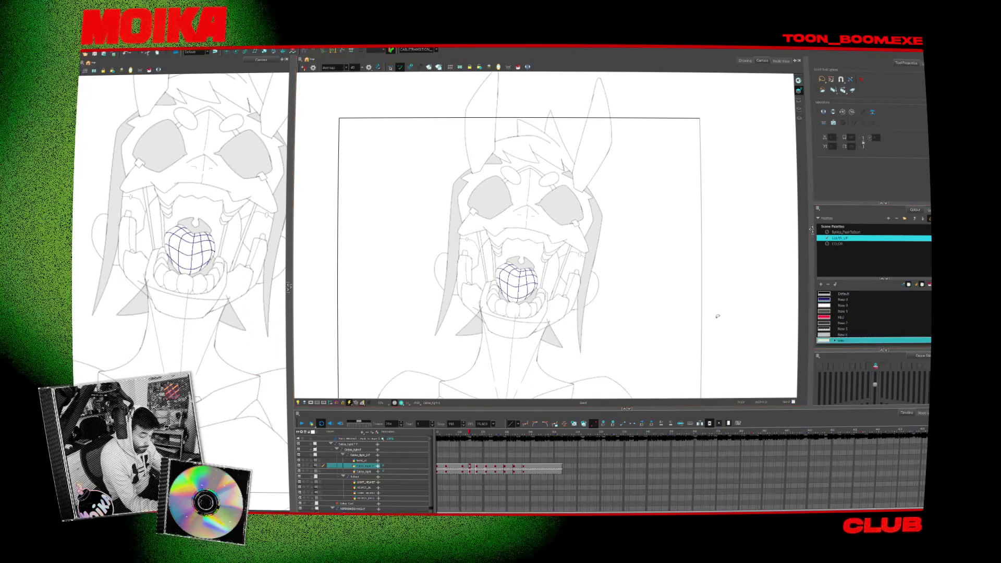
Pick the black swatch in the Colour view ready to fill the armoured shape.
left_click(829, 293)
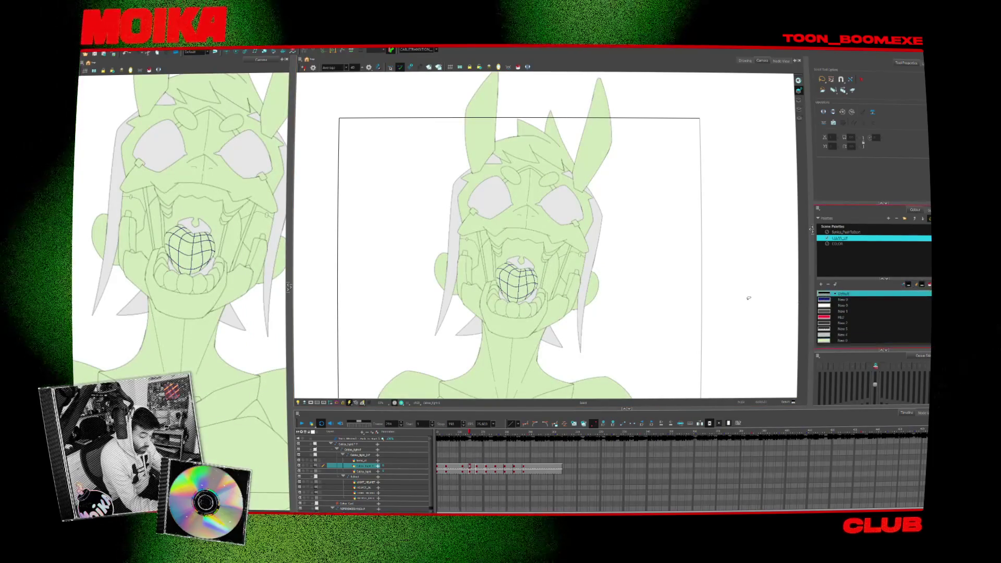